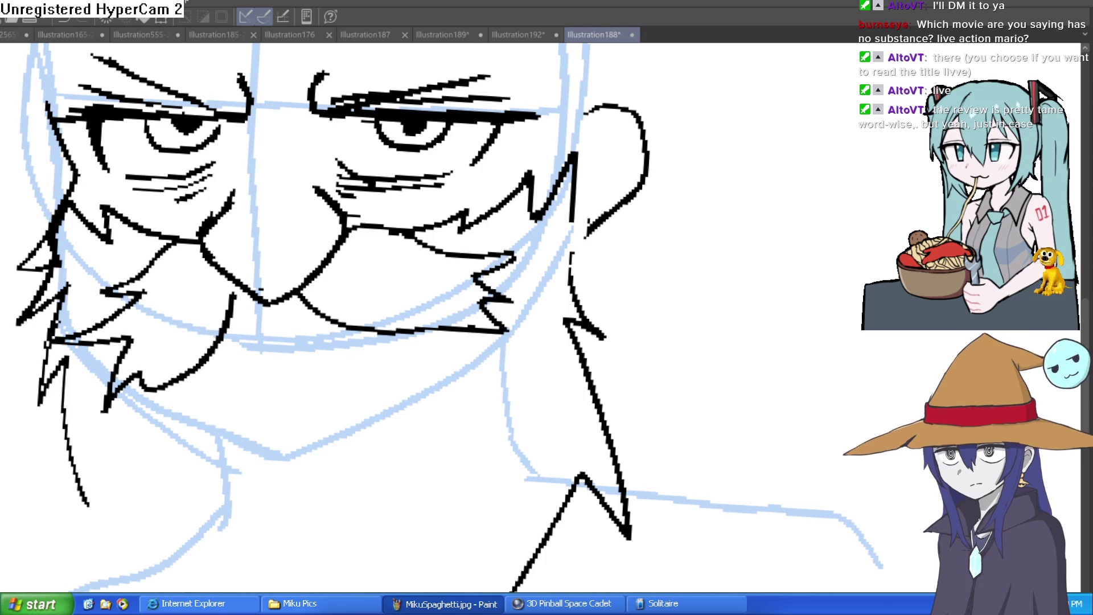
Step: Ink and erase lines on the right cheek beside the ear, then add strokes at the moustache's right corner
mouse_move(546, 215)
left_mouse_down()
mouse_move(572, 98)
mouse_move(575, 235)
left_mouse_up()
mouse_move(568, 154)
left_mouse_down()
mouse_move(563, 262)
mouse_move(575, 188)
mouse_move(590, 235)
mouse_move(561, 182)
left_mouse_up()
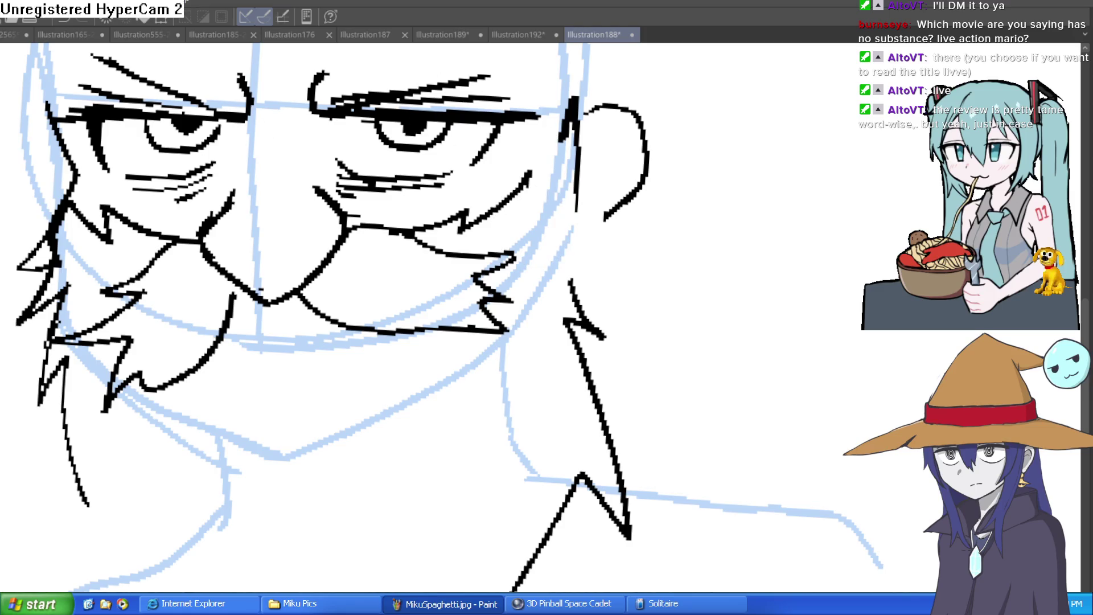
mouse_move(574, 121)
left_mouse_down()
mouse_move(525, 196)
mouse_move(538, 154)
left_mouse_up()
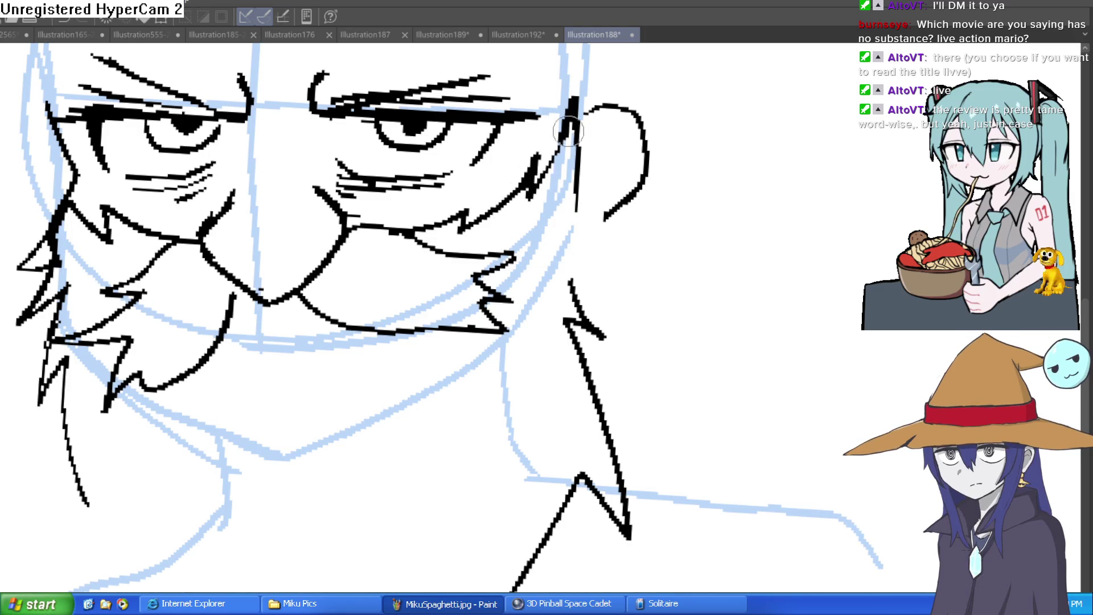
key("e")
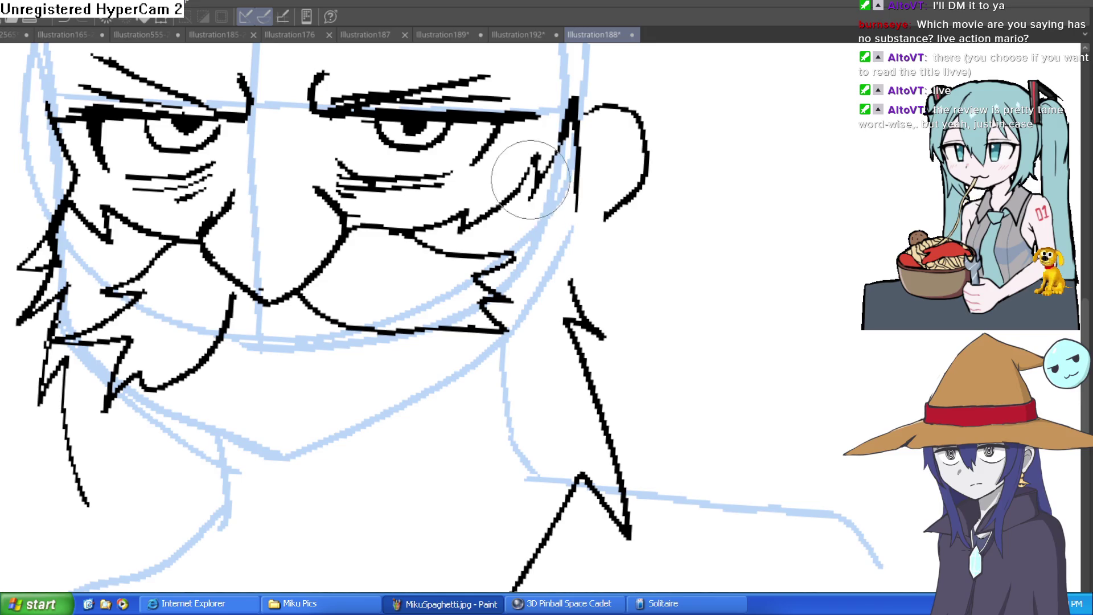
scroll(774, 164, "down", 3)
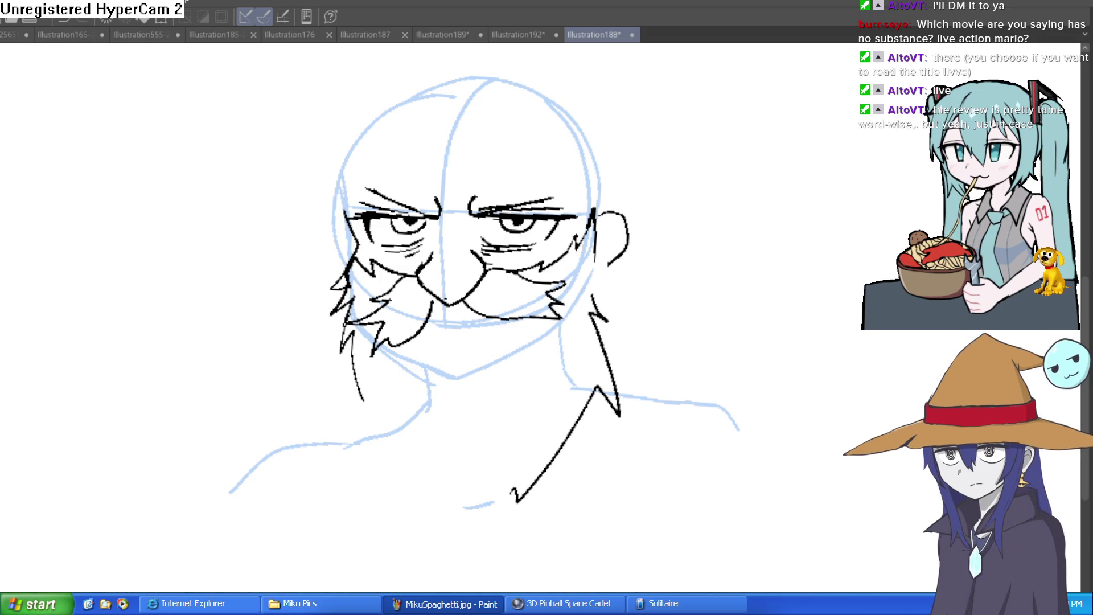
scroll(737, 292, "up", 1)
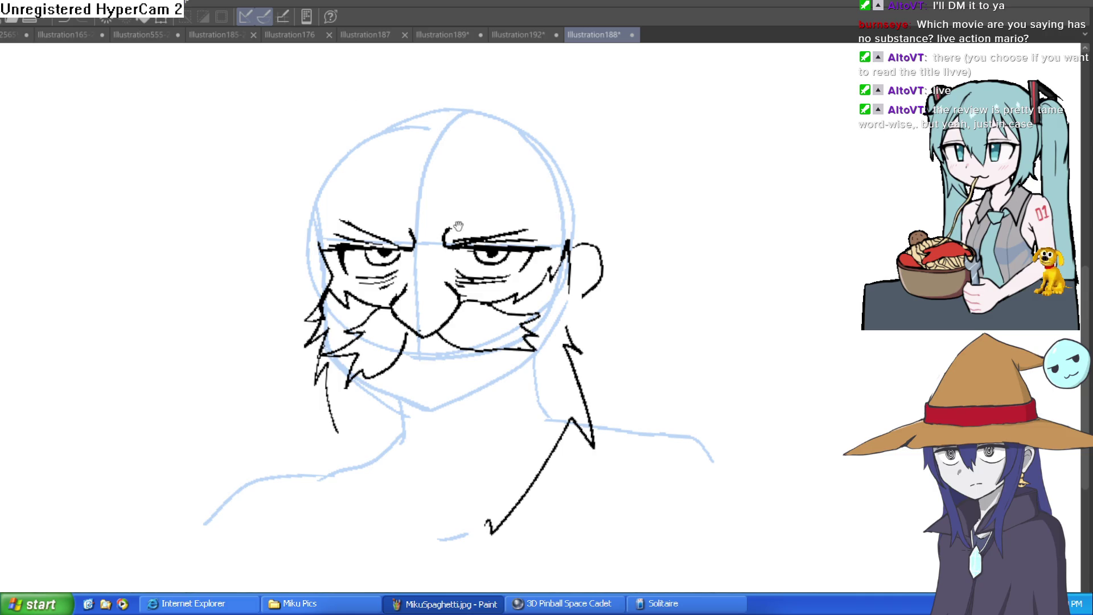
Step: Zoom in and ink a curved brow mark above the right eyebrow's inner end, undoing a hooked miss
scroll(458, 225, "up", 2)
left_click_drag(367, 268, 362, 205)
key("ctrl+z")
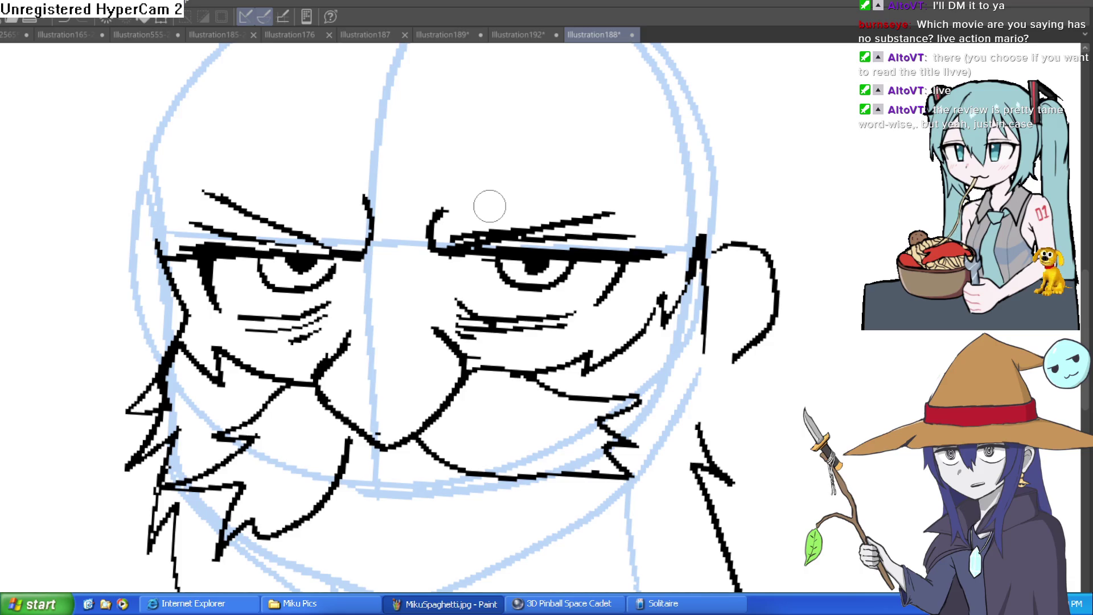
left_click_drag(432, 239, 472, 191)
scroll(535, 176, "down", 5)
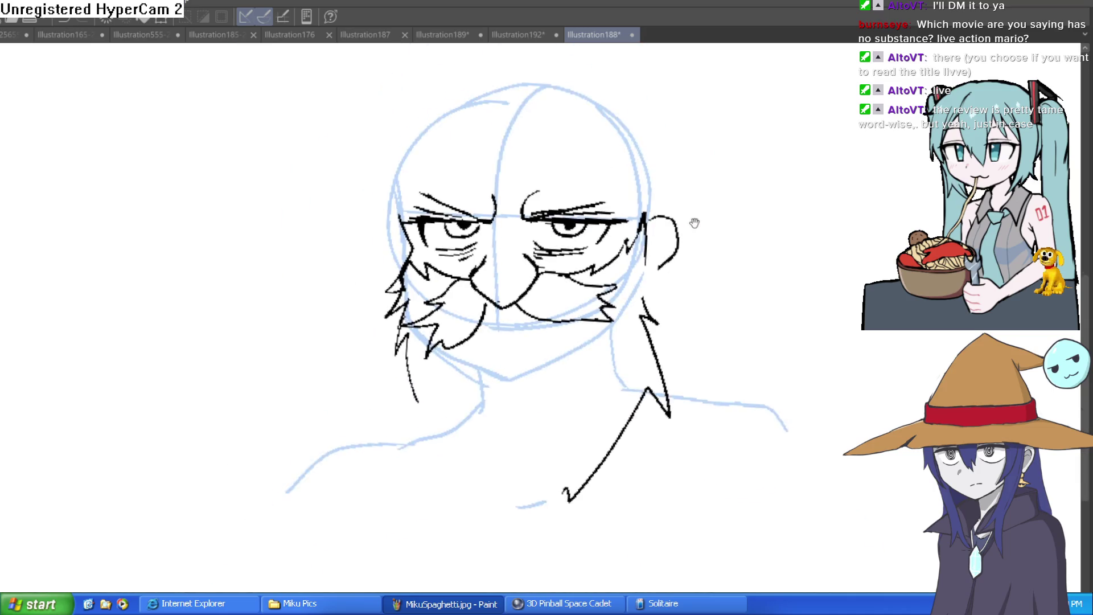
scroll(371, 349, "up", 3)
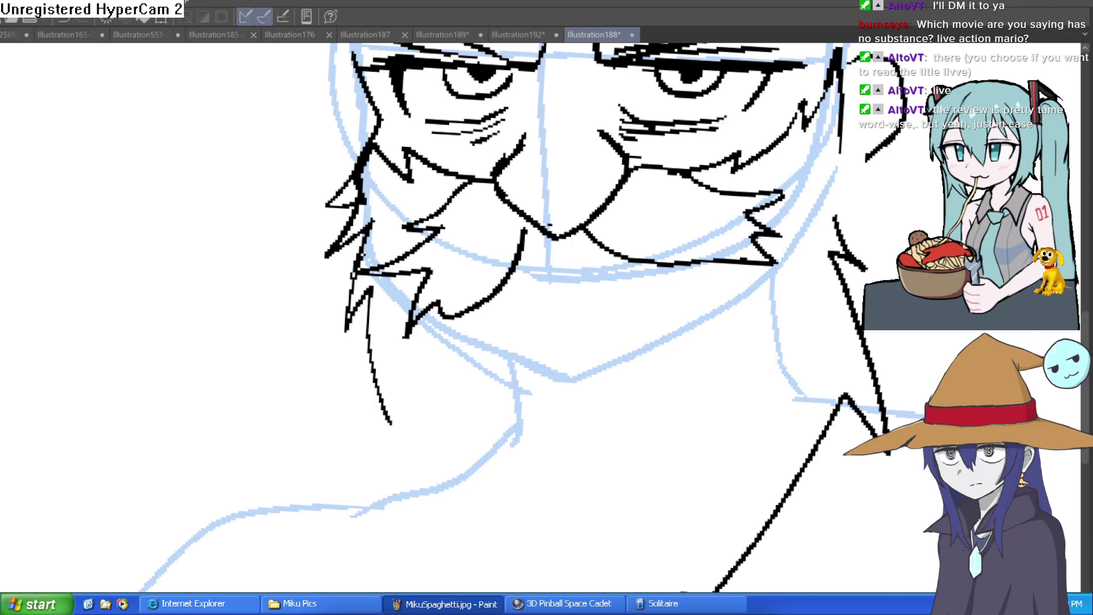
Step: Draw jagged beard strokes below the right ear, then recentre on the whole figure
mouse_move(843, 134)
left_mouse_down()
mouse_move(928, 199)
mouse_move(880, 233)
mouse_move(837, 211)
mouse_move(847, 233)
left_mouse_up()
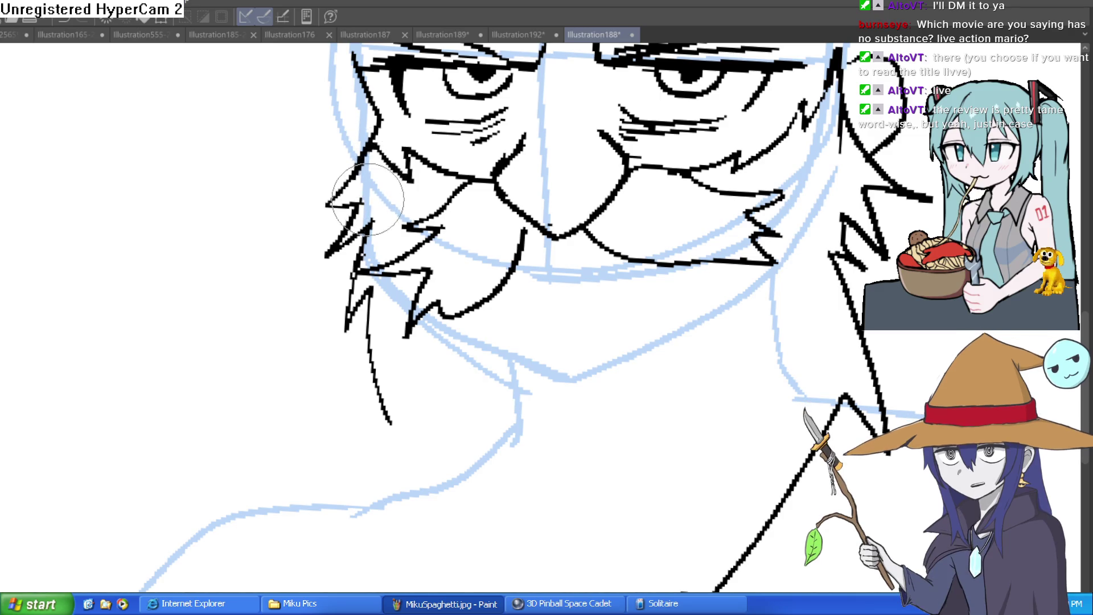
mouse_move(168, 134)
left_mouse_down()
mouse_move(521, 257)
mouse_move(692, 295)
left_mouse_up()
scroll(691, 295, "down", 4)
mouse_move(586, 231)
left_mouse_down()
mouse_move(582, 261)
mouse_move(523, 301)
left_mouse_up()
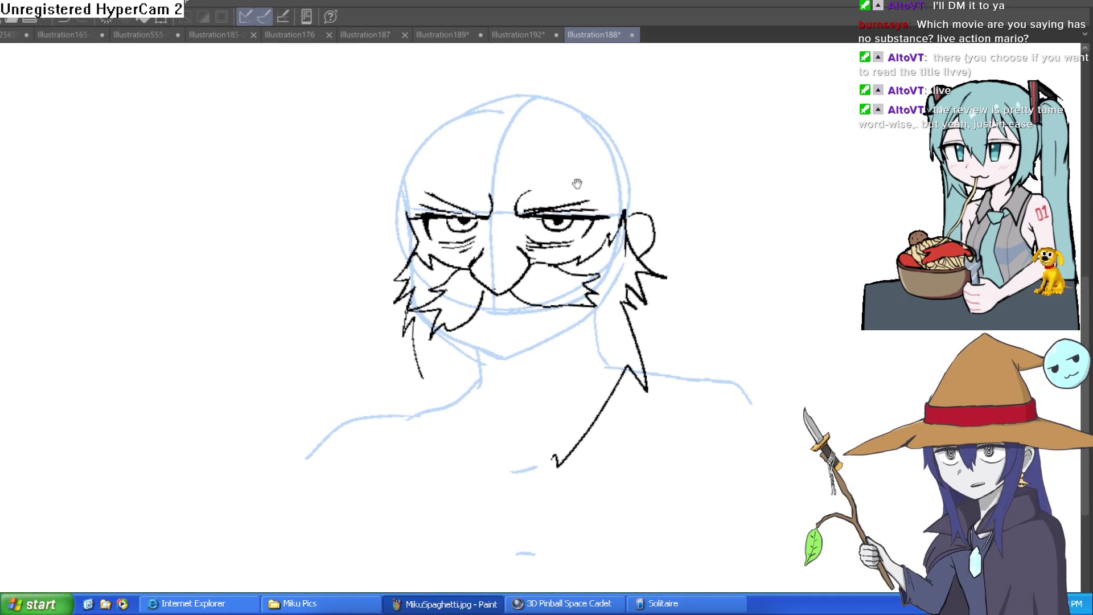
left_click_drag(524, 172, 515, 187)
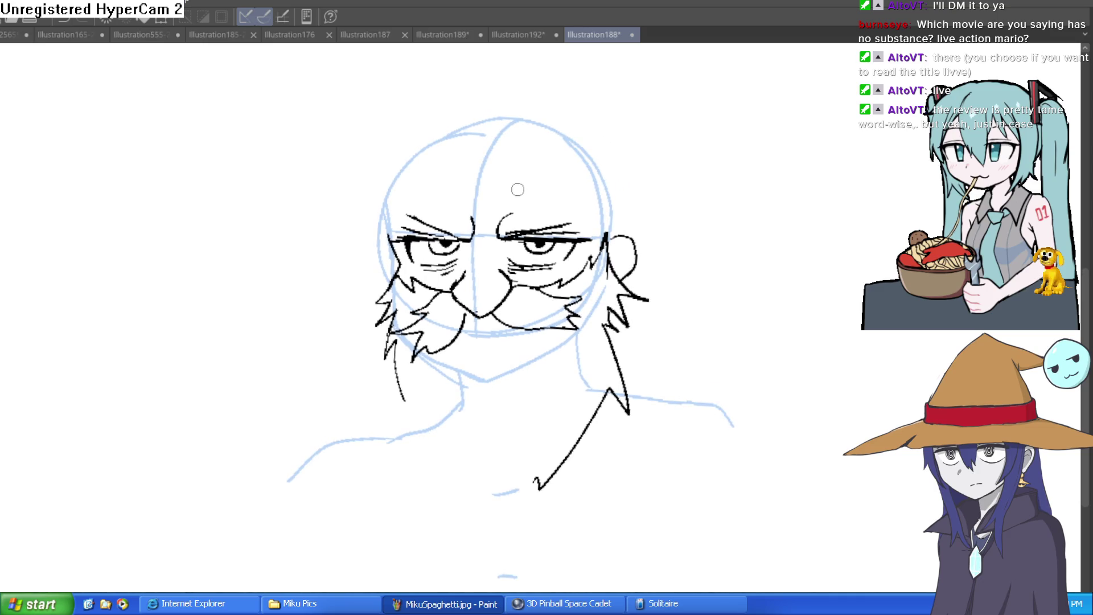
scroll(518, 189, "up", 1)
Step: Tilt the view and ink the first strokes beside the eye, undoing a thin miss
scroll(517, 189, "up", 3)
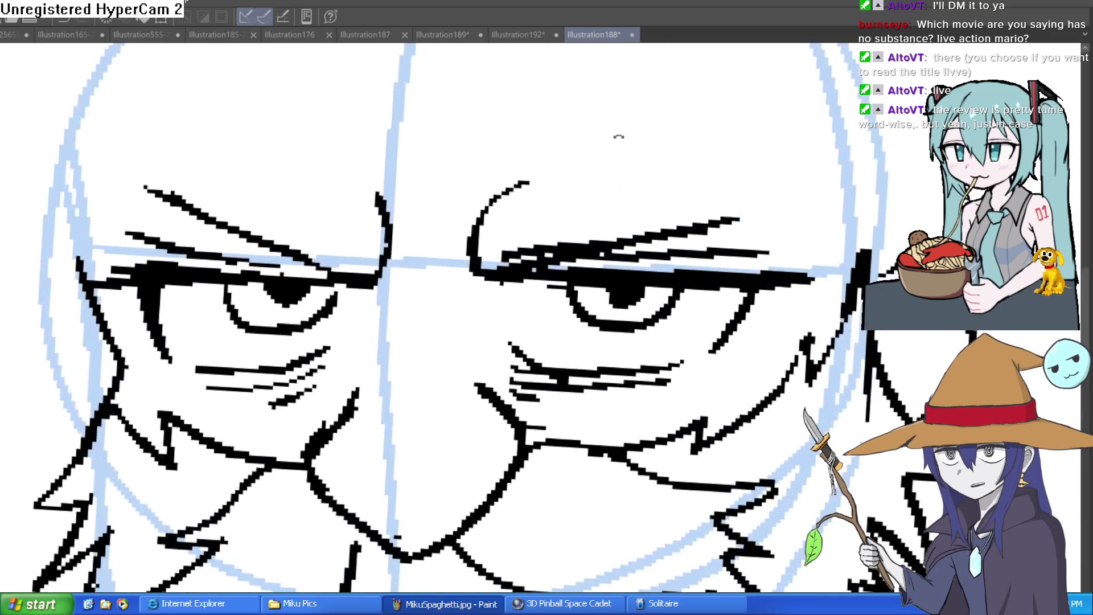
left_click_drag(620, 135, 451, 115)
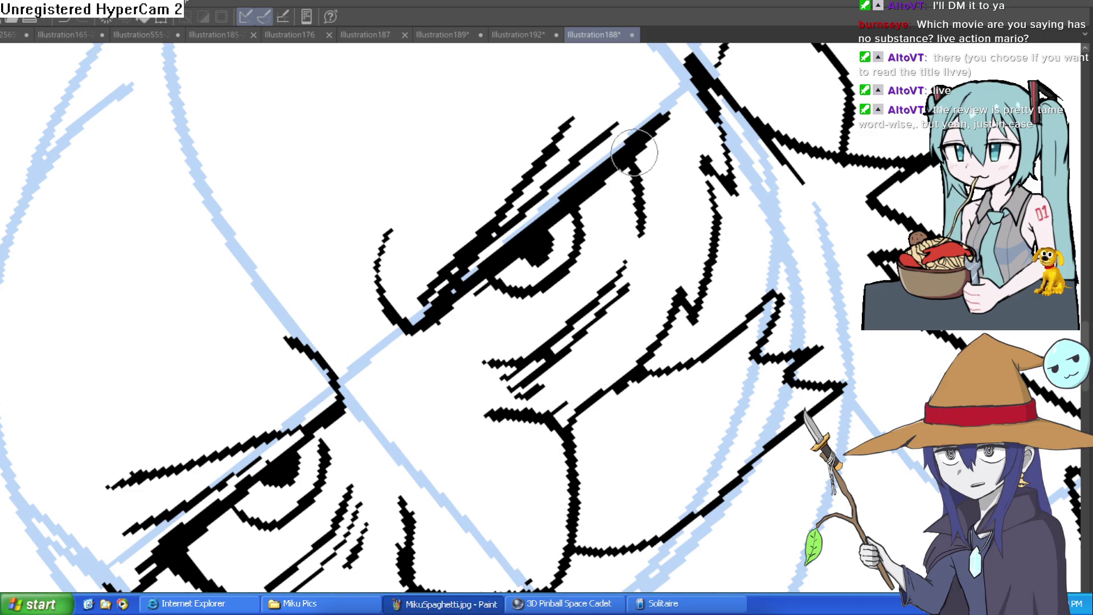
left_click_drag(660, 160, 642, 269)
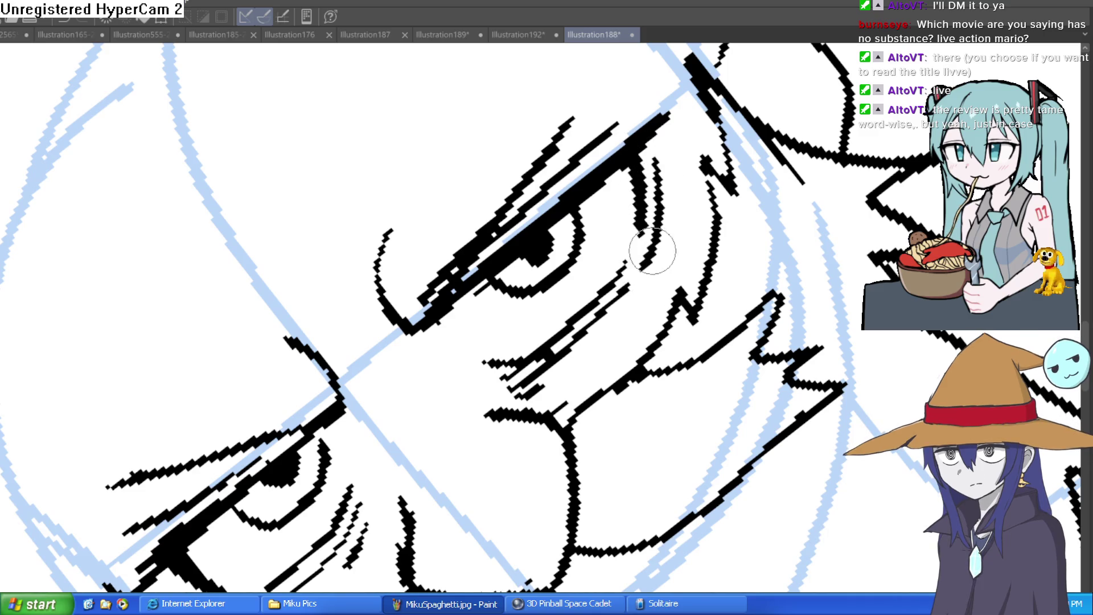
key("ctrl+@")
mouse_move(512, 319)
left_mouse_down()
mouse_move(473, 334)
mouse_move(573, 281)
mouse_move(549, 244)
mouse_move(619, 185)
left_mouse_up()
key("ctrl+z")
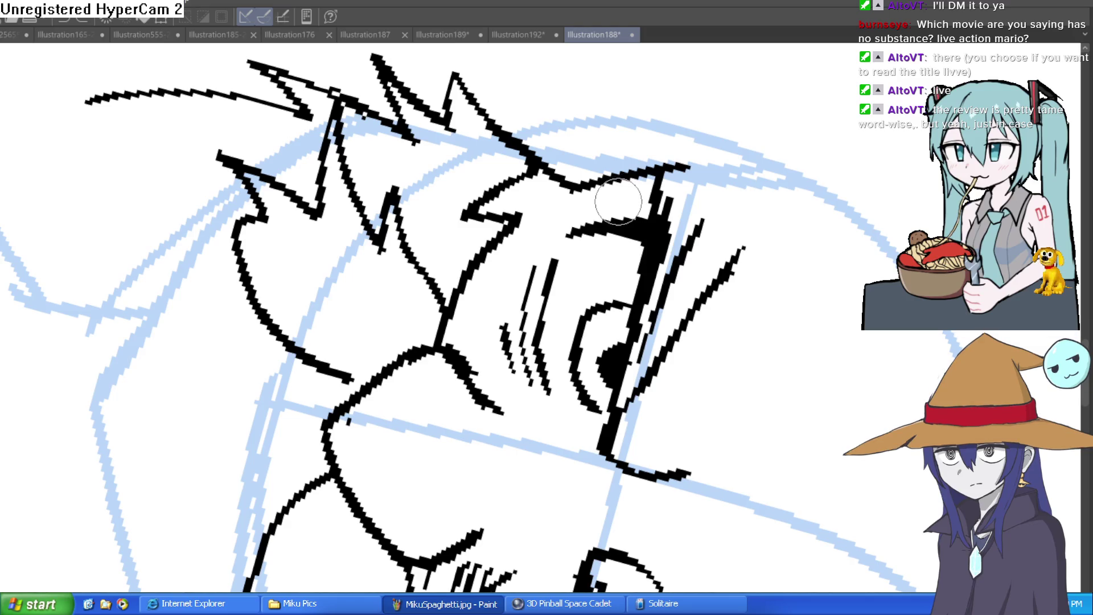
Step: Remove the dashed strokes near the nose and a stray dot beside the eye line
left_click_drag(617, 201, 607, 122)
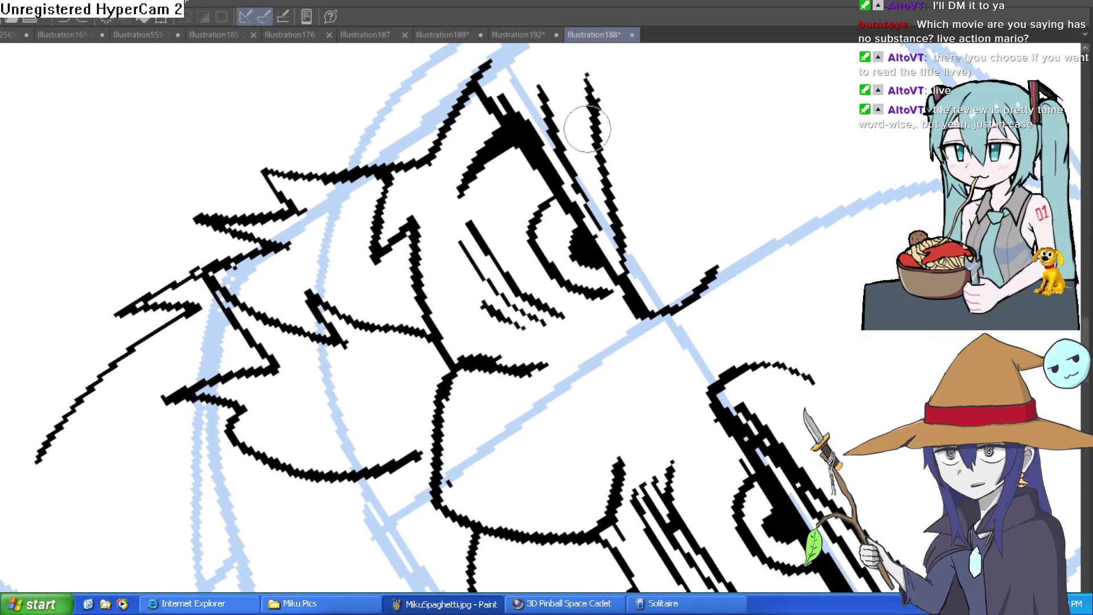
mouse_move(455, 228)
left_mouse_down()
mouse_move(482, 128)
mouse_move(632, 69)
left_mouse_up()
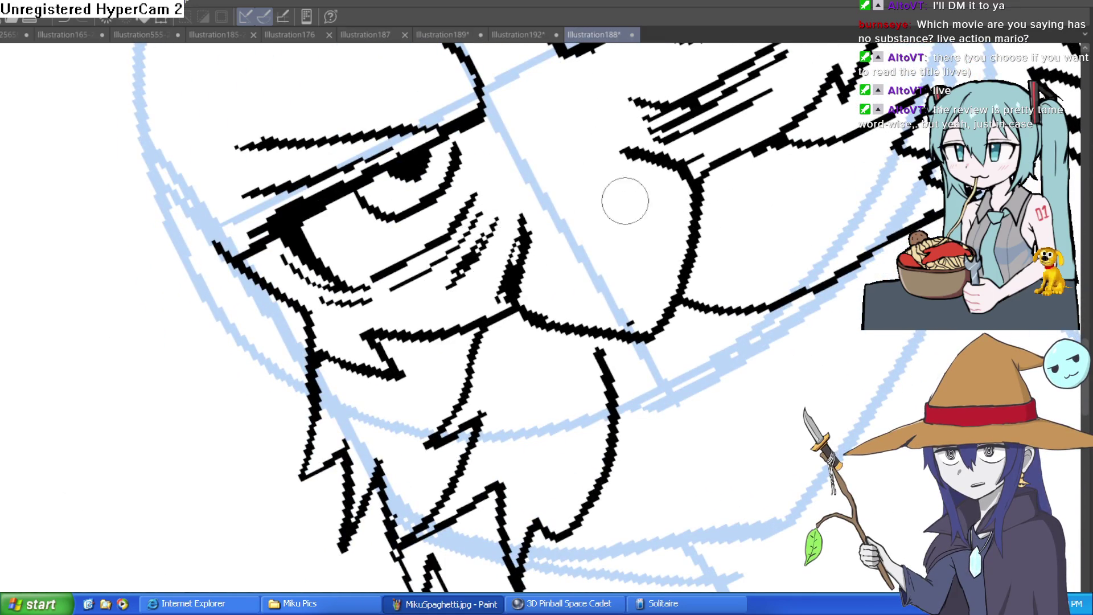
scroll(600, 216, "down", 5)
scroll(625, 126, "up", 2)
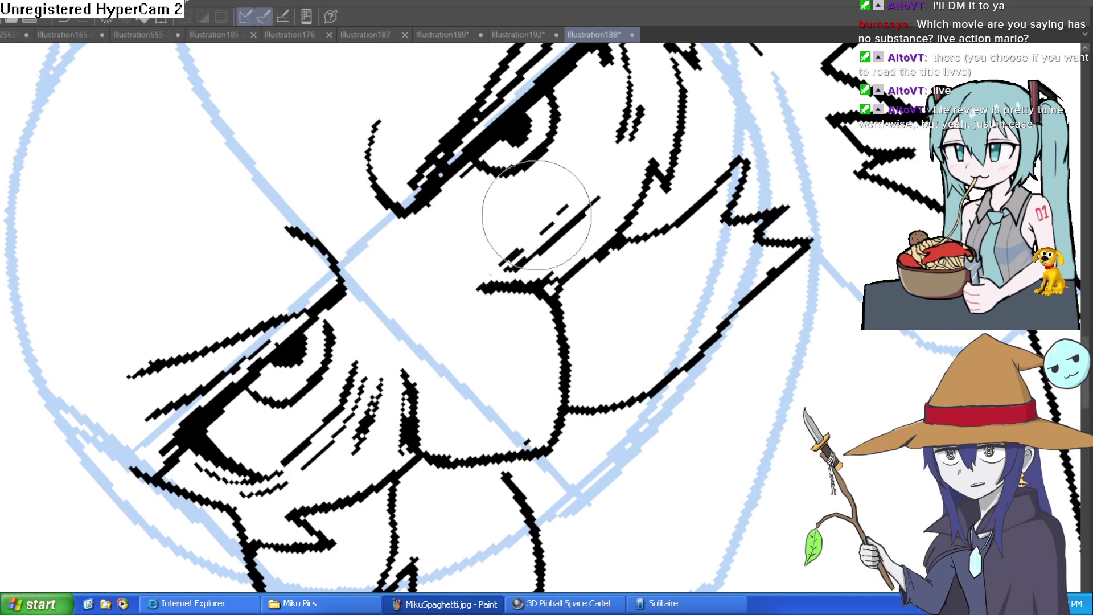
key("ctrl+z")
left_click_drag(594, 157, 561, 256)
key("ctrl+z")
Step: Redraw a long, thinner diagonal hatch line under the eye
left_click_drag(597, 202, 592, 175)
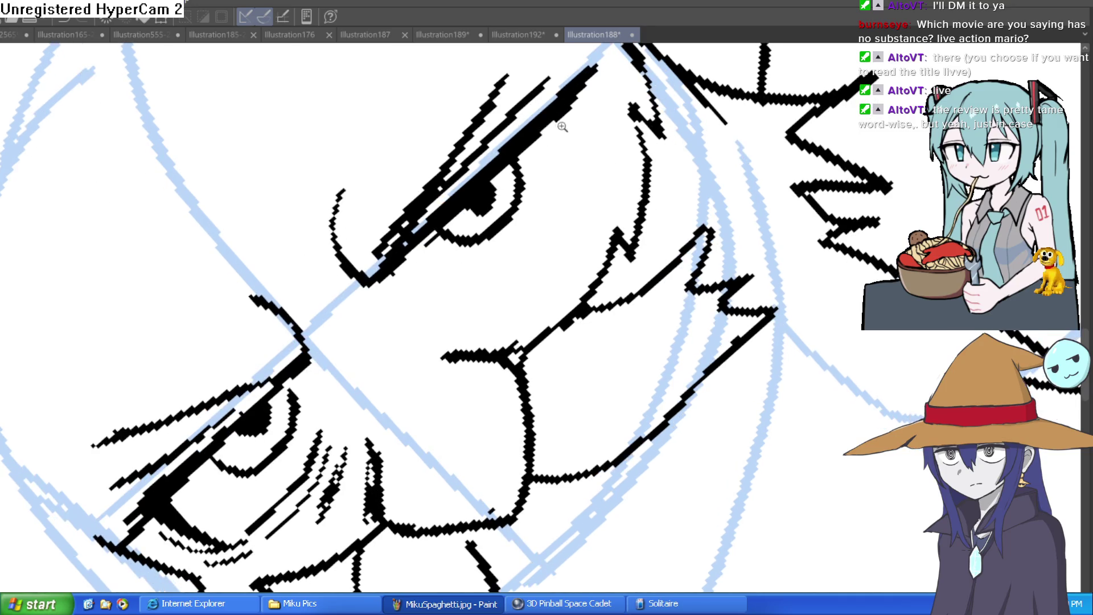
scroll(573, 110, "up", 1)
mouse_move(573, 109)
left_mouse_down()
mouse_move(576, 183)
mouse_move(449, 341)
mouse_move(333, 405)
left_mouse_up()
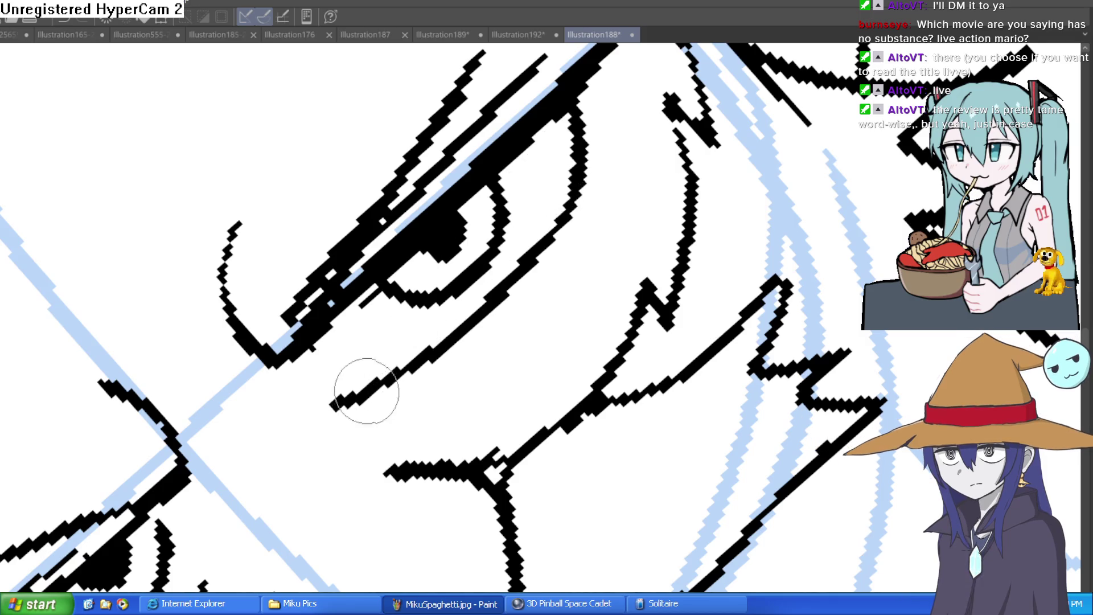
key("ctrl+z")
key("ctrl+z")
mouse_move(566, 115)
left_mouse_down()
mouse_move(582, 180)
mouse_move(395, 384)
mouse_move(398, 370)
mouse_move(500, 297)
mouse_move(554, 227)
left_mouse_up()
left_click_drag(515, 302, 410, 398)
mouse_move(575, 200)
left_mouse_down()
mouse_move(518, 307)
mouse_move(432, 373)
left_mouse_up()
key("ctrl+z")
left_click_drag(488, 321, 598, 203)
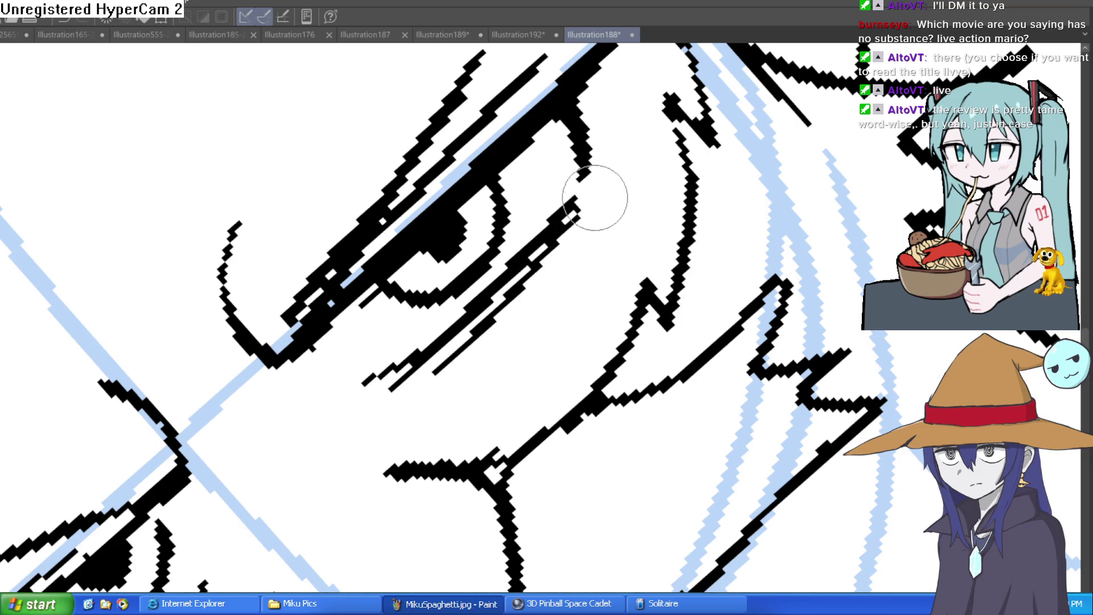
key("ctrl+z")
key("ctrl+z")
mouse_move(427, 366)
left_mouse_down()
mouse_move(476, 336)
mouse_move(595, 209)
left_mouse_up()
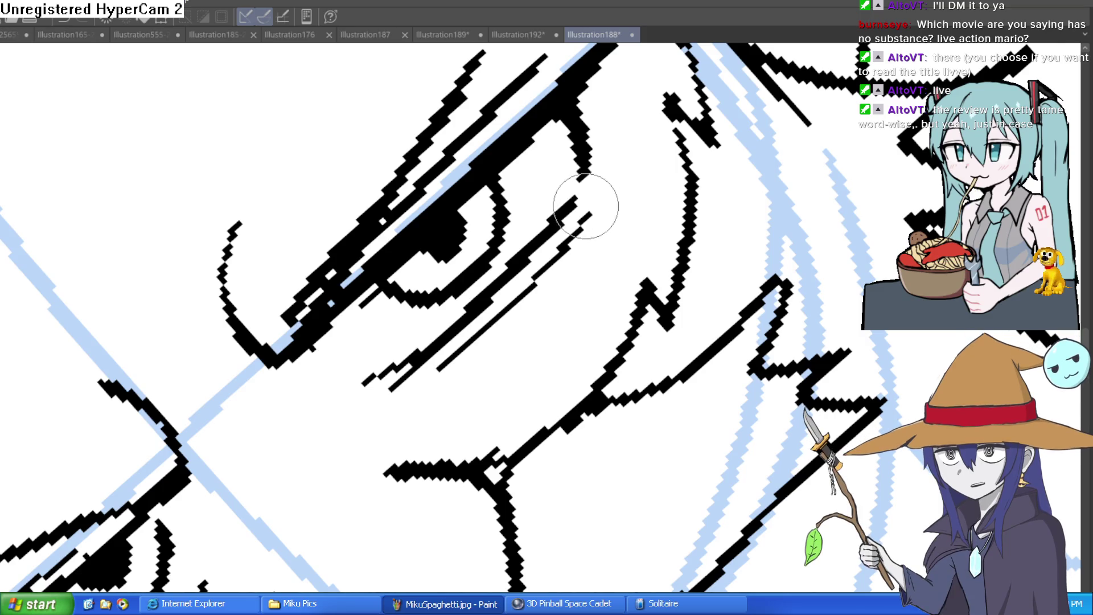
Step: Erase the hatching strokes around the eye and a small leftover mark
key("ctrl+shift+0")
left_click_drag(776, 239, 746, 259)
scroll(747, 259, "down", 2)
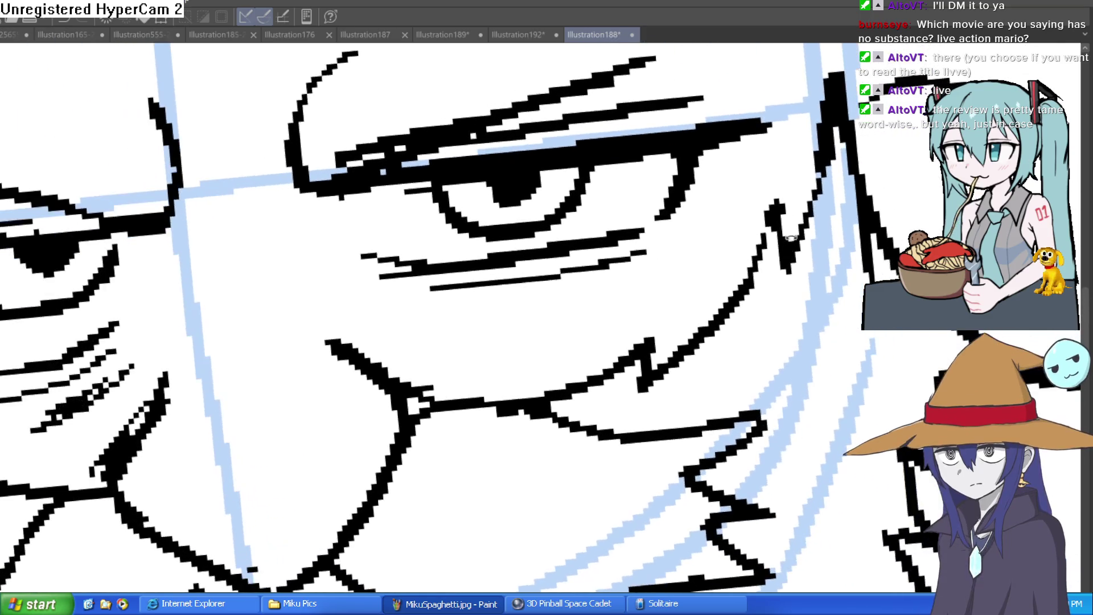
scroll(746, 259, "down", 1)
scroll(740, 162, "down", 1)
key("minus")
key("asciicircum")
key("minus")
mouse_move(501, 143)
left_mouse_down()
mouse_move(444, 205)
mouse_move(456, 216)
mouse_move(524, 104)
left_mouse_up()
left_click(417, 222)
Step: Touch up the eye strokes and ink a long diagonal hatch line beside the eye
left_click(497, 105)
left_click_drag(427, 227, 561, 74)
scroll(486, 276, "up", 2)
left_click_drag(485, 275, 515, 166)
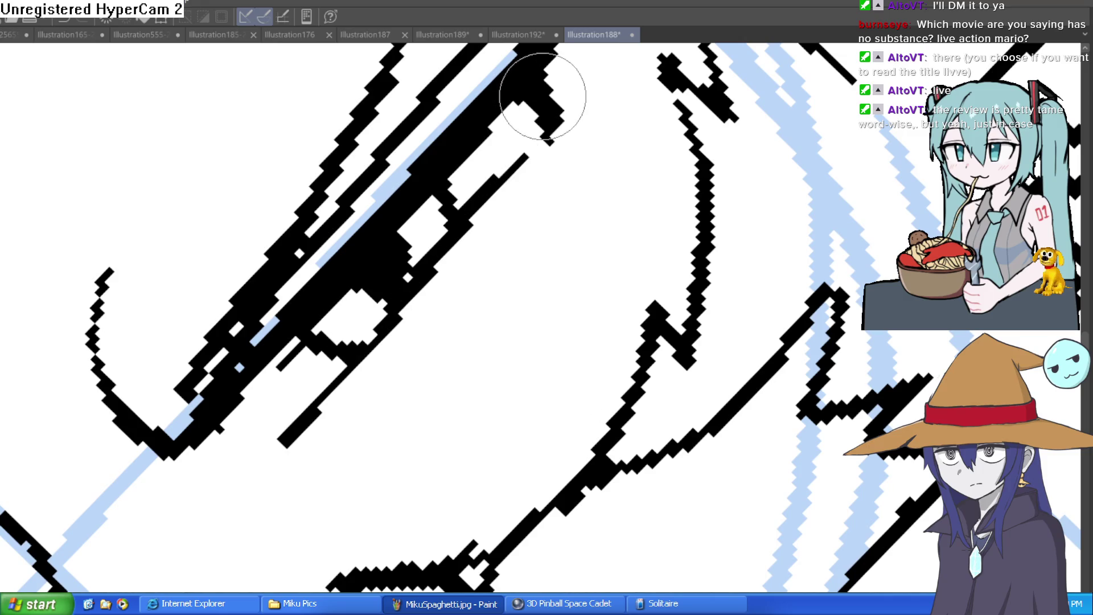
left_click_drag(317, 446, 494, 230)
mouse_move(512, 171)
left_mouse_down()
mouse_move(406, 362)
mouse_move(427, 383)
mouse_move(456, 387)
left_mouse_up()
scroll(629, 206, "down", 5)
left_click_drag(630, 206, 547, 288)
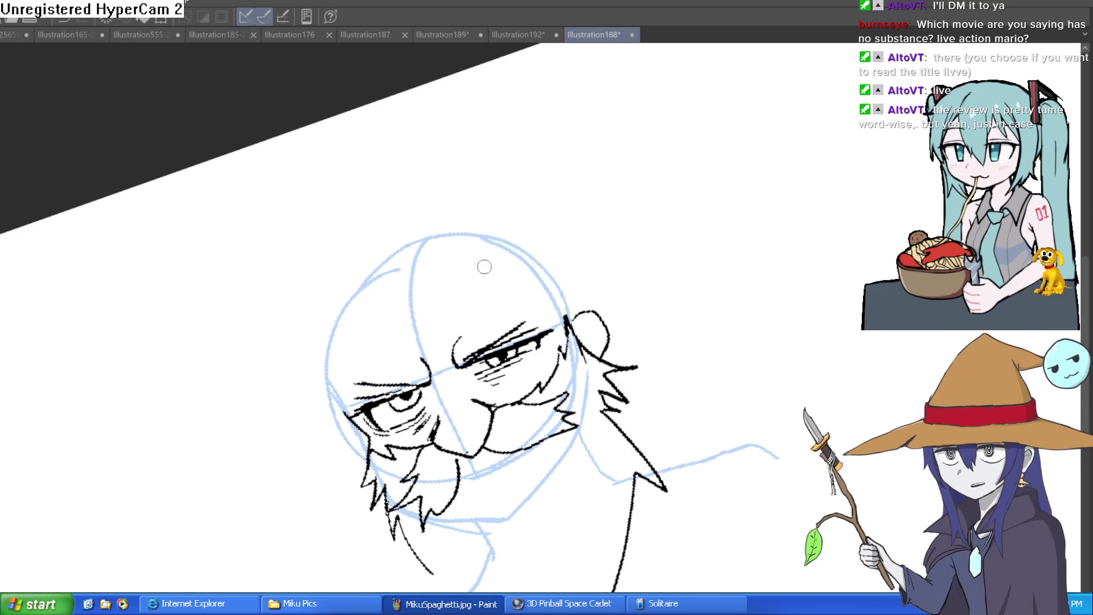
Step: Try a zigzag hair stroke on the right side of the head
left_click_drag(668, 306, 786, 187)
Step: Undo the trial zigzag hair stroke
key("ctrl+z")
scroll(683, 278, "down", 3)
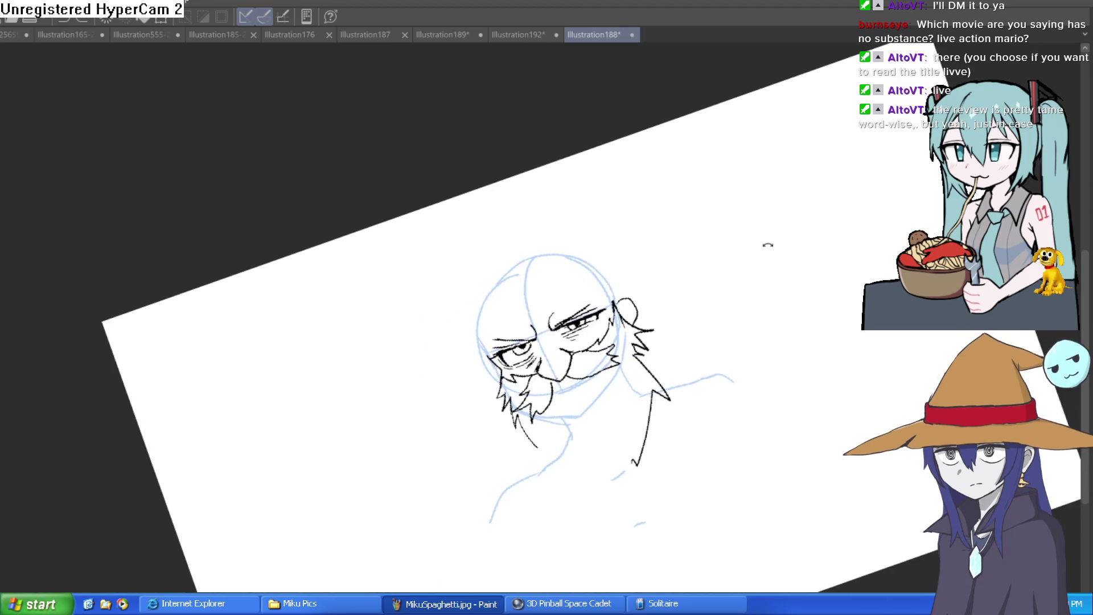
scroll(636, 310, "up", 5)
scroll(751, 251, "down", 4)
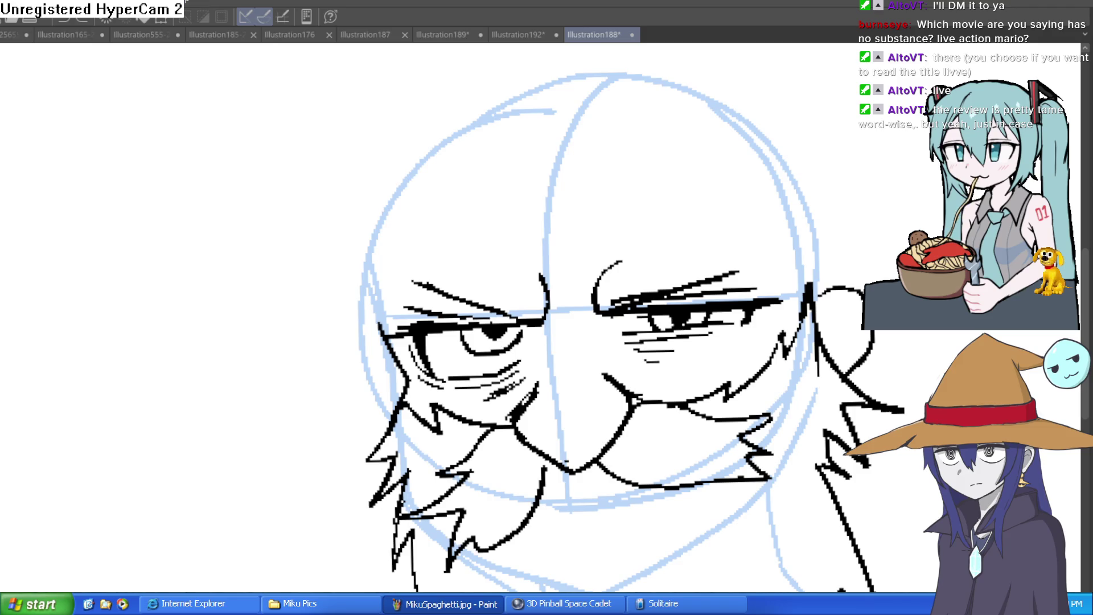
Step: Hatch short wrinkle strokes at the left eye's outer corner, undoing the last ones
left_click_drag(515, 367, 541, 340)
mouse_move(501, 393)
left_mouse_down()
mouse_move(550, 342)
mouse_move(523, 371)
left_mouse_up()
key("ctrl+z")
key("ctrl+z")
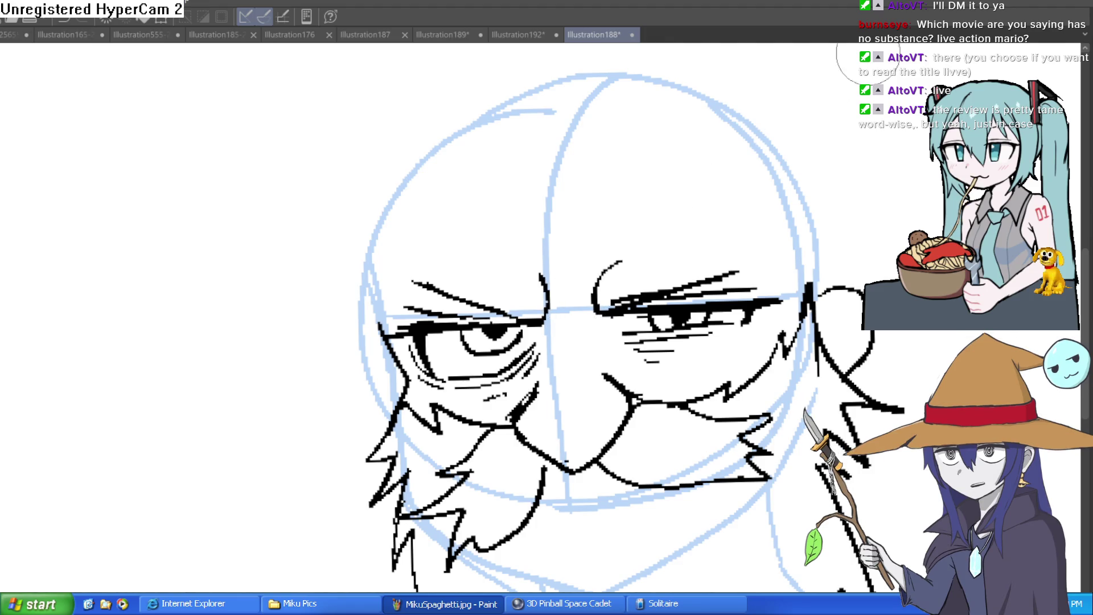
left_click_drag(686, 240, 608, 172)
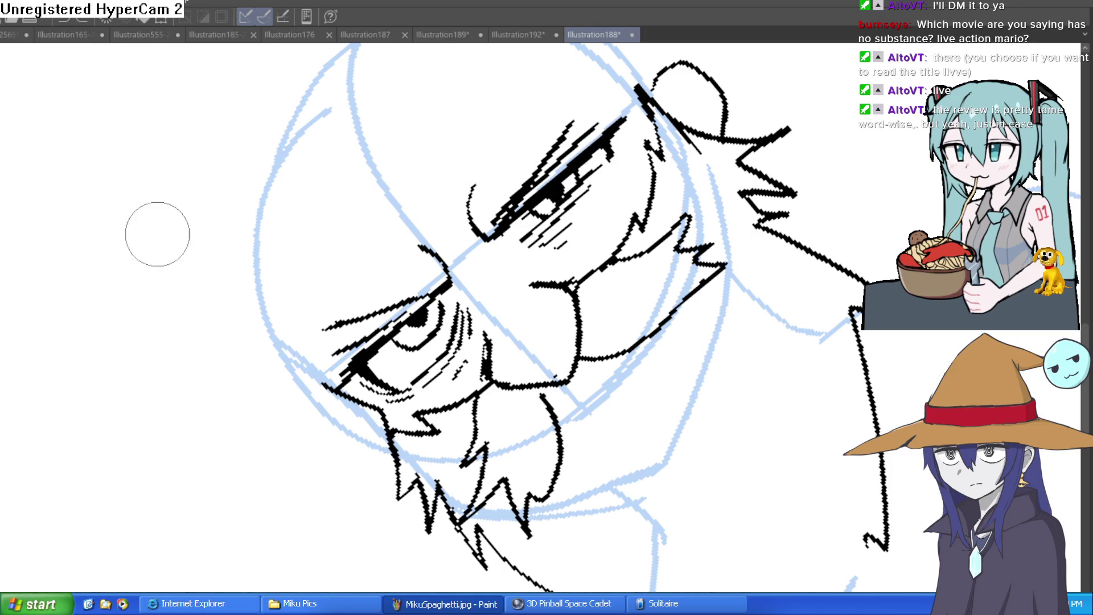
Step: Shrink the brush and ink beard spikes under the moustache and down-left from the mouth
key("bracketleft")
key("bracketleft")
key("bracketleft")
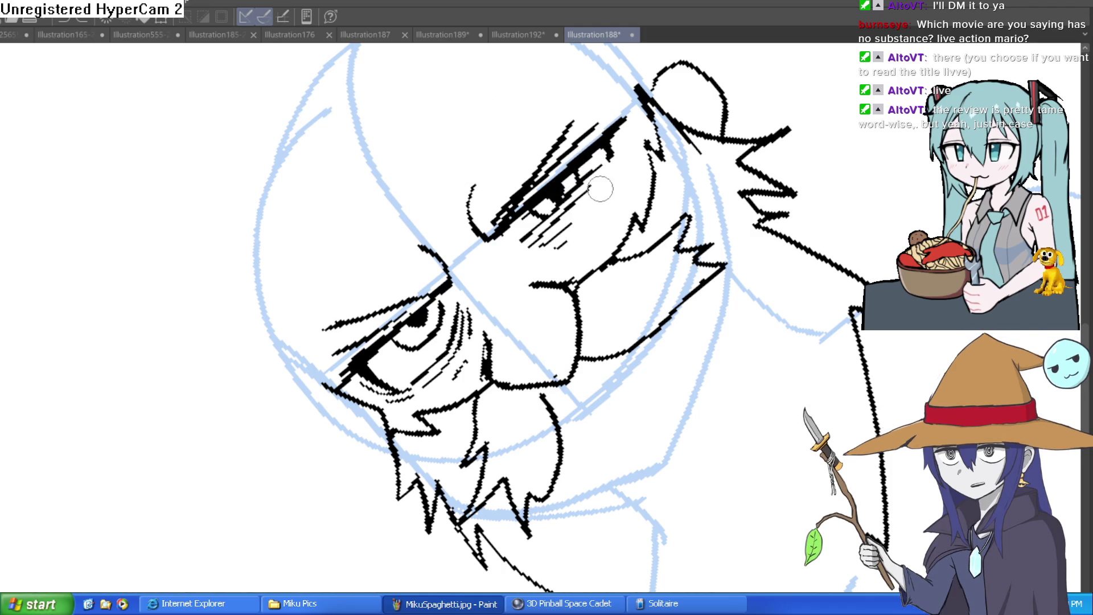
scroll(611, 175, "up", 4)
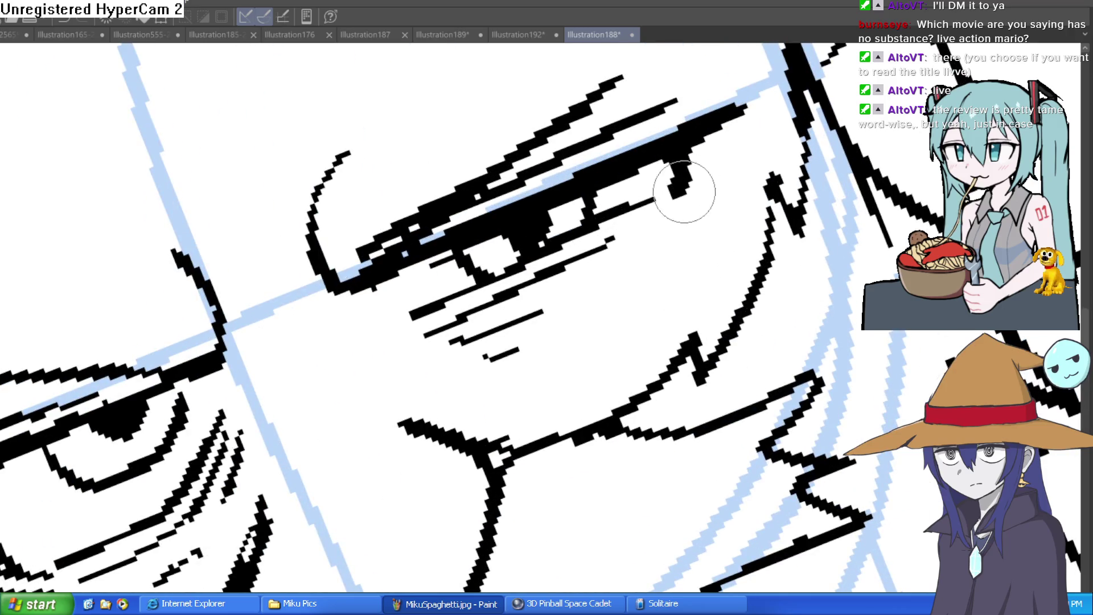
key("ctrl+0")
scroll(661, 201, "down", 3)
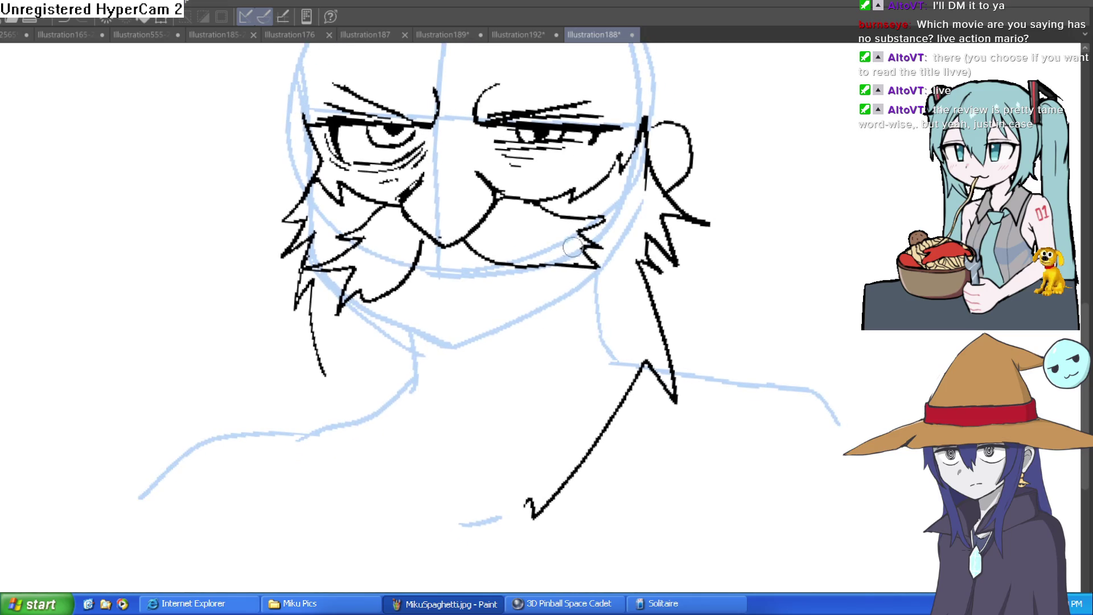
scroll(499, 239, "up", 3)
left_click_drag(461, 234, 576, 337)
left_click_drag(546, 288, 623, 277)
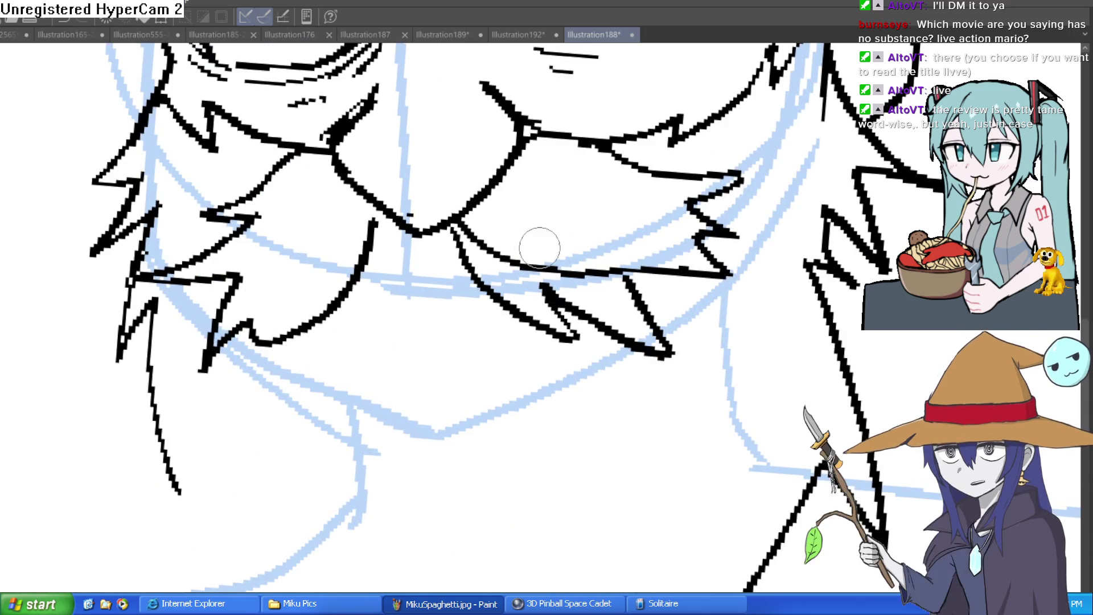
mouse_move(420, 234)
left_mouse_down()
mouse_move(310, 365)
mouse_move(179, 380)
mouse_move(251, 273)
left_mouse_up()
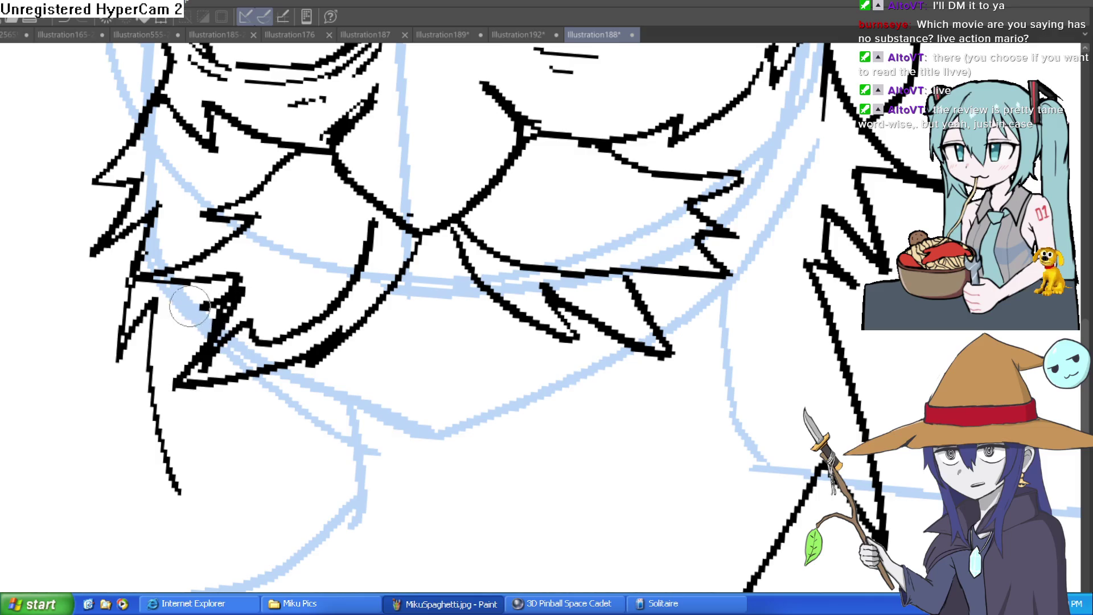
Step: Add spiky beard strands along the left jaw and erase the stray mouth-to-moustache line
left_click_drag(216, 310, 131, 279)
left_click_drag(187, 347, 285, 234)
mouse_move(171, 305)
left_mouse_down()
mouse_move(261, 260)
mouse_move(268, 293)
mouse_move(244, 317)
mouse_move(317, 305)
mouse_move(375, 225)
left_mouse_up()
mouse_move(504, 154)
left_mouse_down()
mouse_move(475, 232)
mouse_move(463, 214)
mouse_move(541, 252)
mouse_move(601, 259)
left_mouse_up()
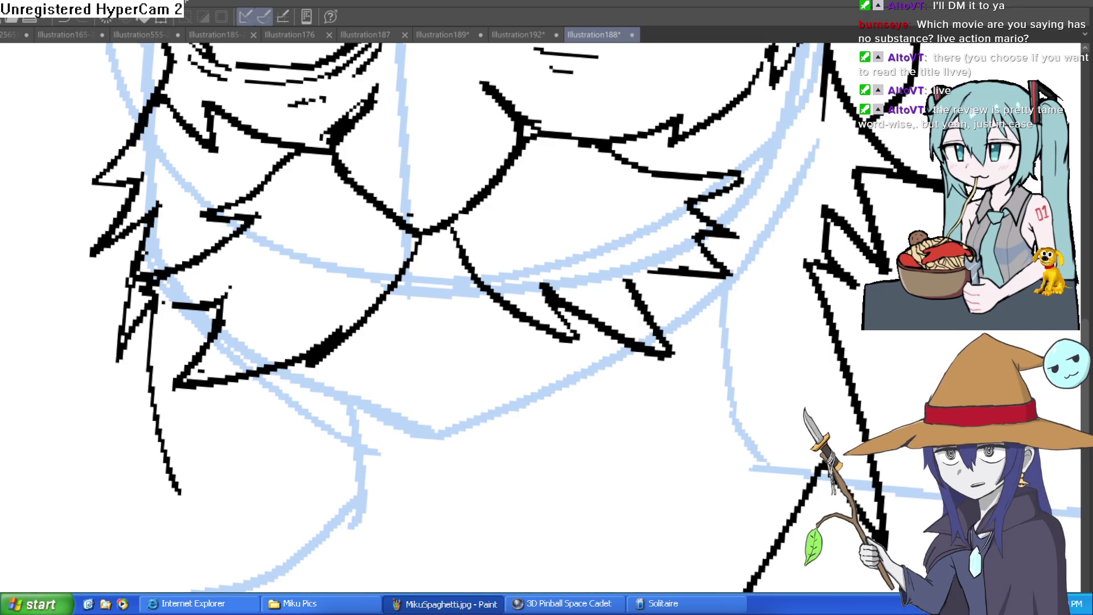
scroll(488, 244, "down", 3)
mouse_move(716, 314)
left_mouse_down()
mouse_move(732, 254)
mouse_move(398, 85)
mouse_move(24, 244)
left_mouse_up()
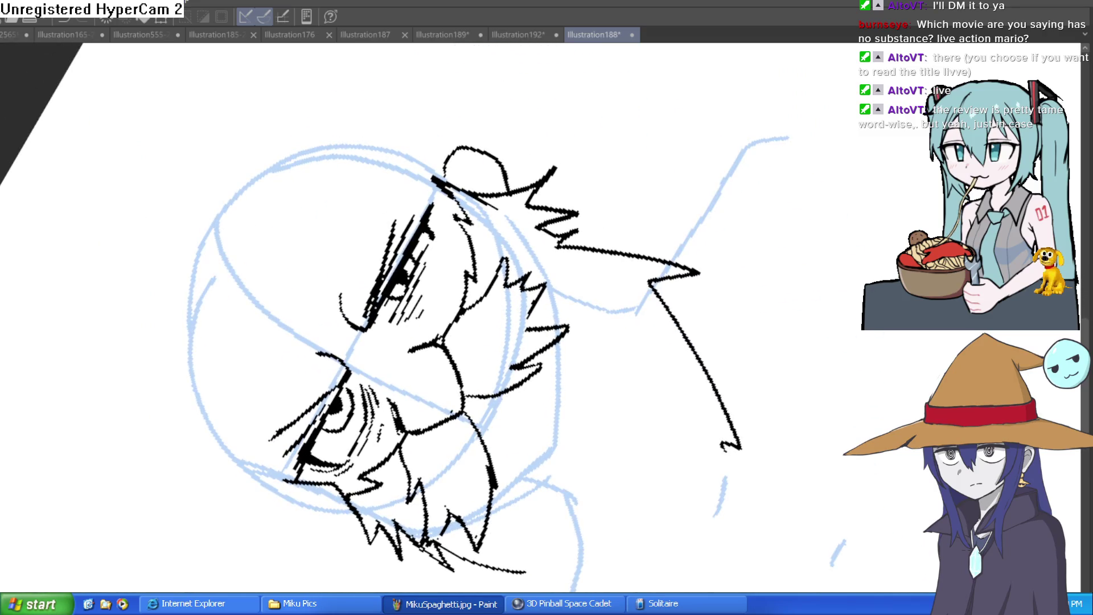
Step: Extend the eye hatching upward and add a wrinkle line from the eye corner
scroll(390, 341, "up", 5)
mouse_move(409, 289)
left_mouse_down()
mouse_move(456, 318)
mouse_move(342, 183)
mouse_move(353, 122)
mouse_move(386, 121)
mouse_move(744, 309)
mouse_move(700, 317)
mouse_move(520, 456)
left_mouse_up()
left_click_drag(572, 353, 700, 260)
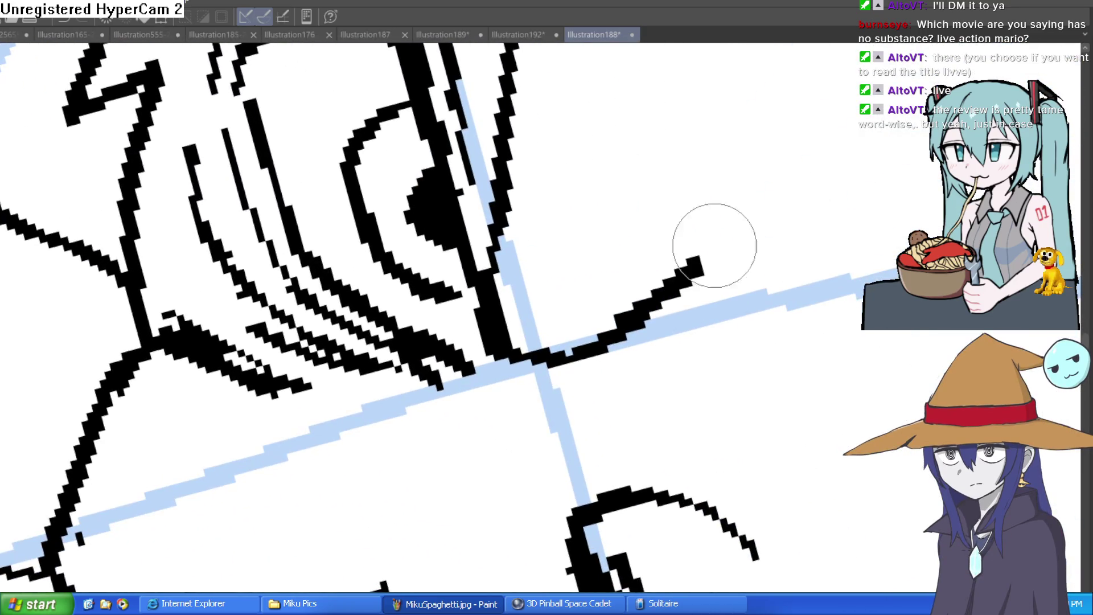
scroll(676, 190, "down", 10)
left_click_drag(676, 190, 536, 190)
left_click_drag(673, 208, 528, 178)
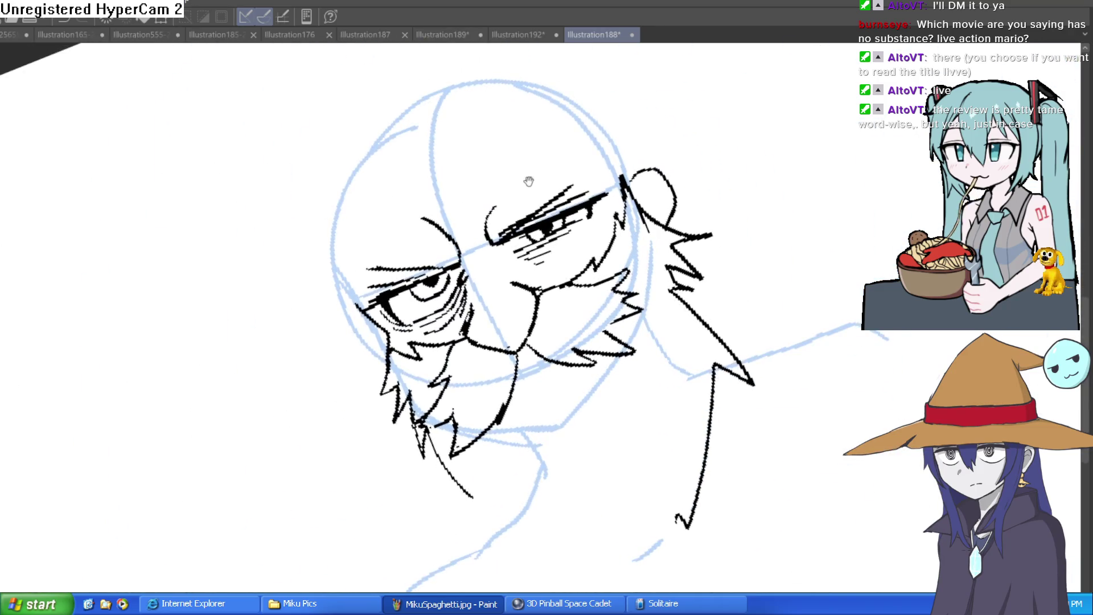
scroll(528, 178, "up", 8)
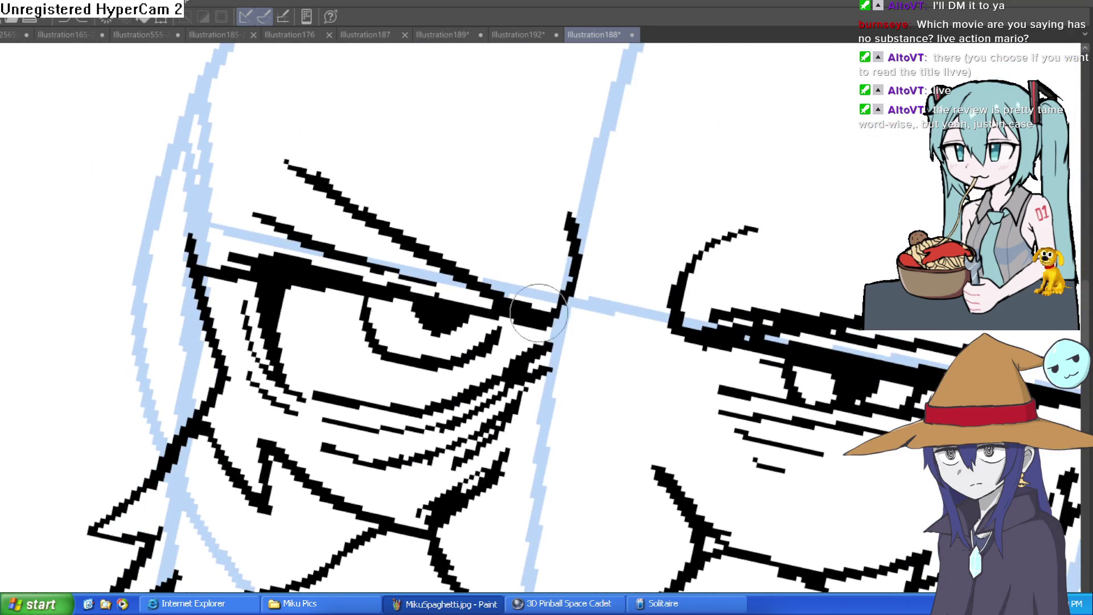
Step: Draw branching frown creases above the nose bridge and short strokes under the right brow
left_click_drag(528, 309, 596, 183)
left_click_drag(695, 330, 678, 162)
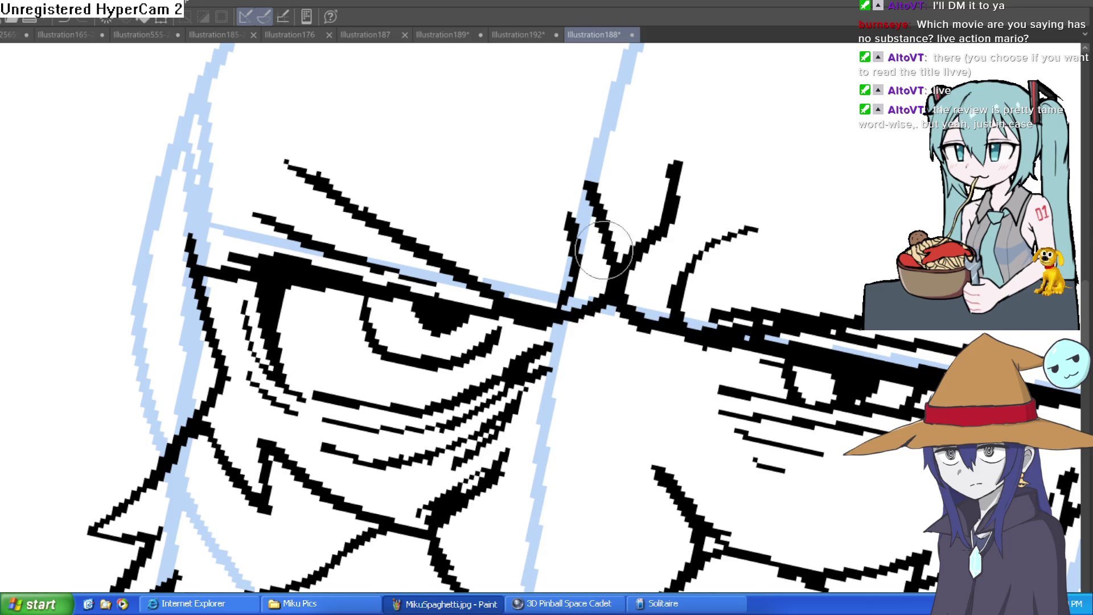
left_click_drag(612, 268, 582, 158)
left_click_drag(620, 287, 642, 184)
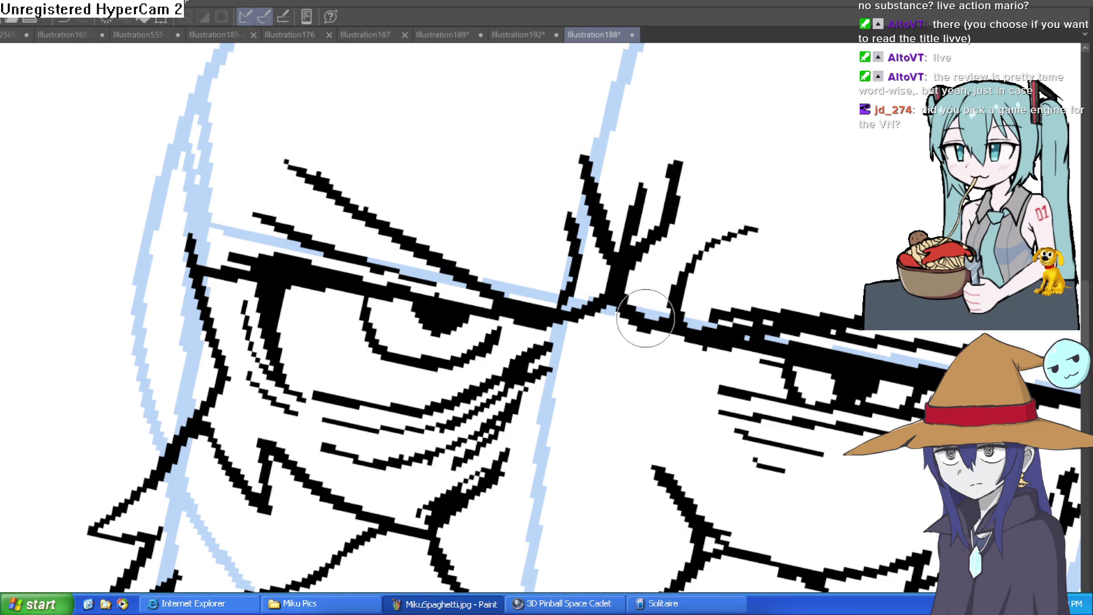
left_click_drag(700, 367, 654, 342)
left_click_drag(606, 316, 566, 333)
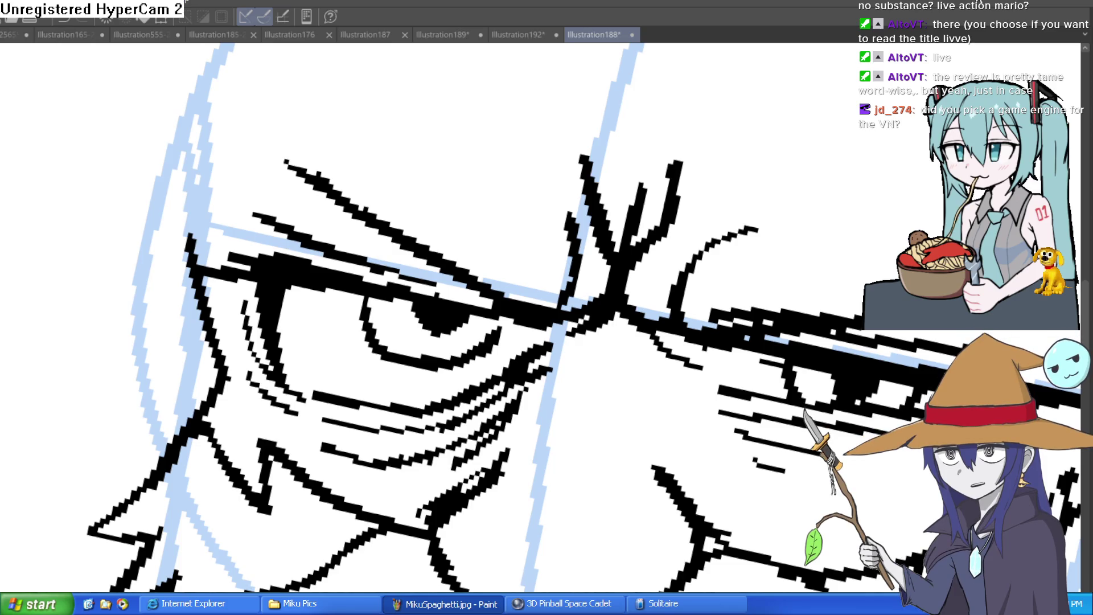
Step: Zoom out and pan to check the complete inked face
scroll(712, 166, "down", 5)
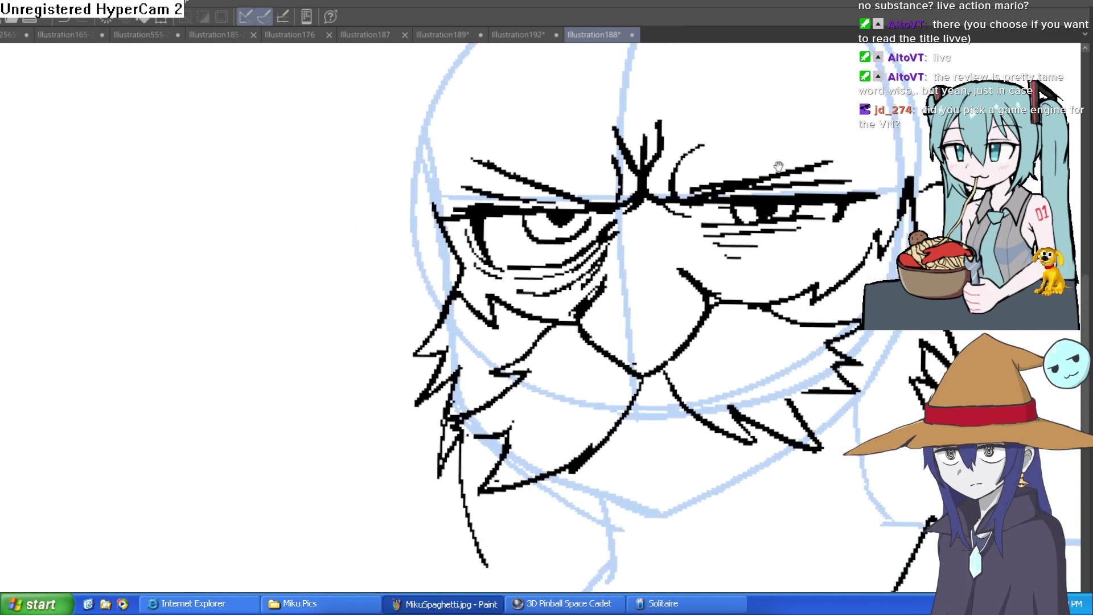
mouse_move(712, 166)
left_mouse_down()
mouse_move(626, 131)
mouse_move(670, 185)
left_mouse_up()
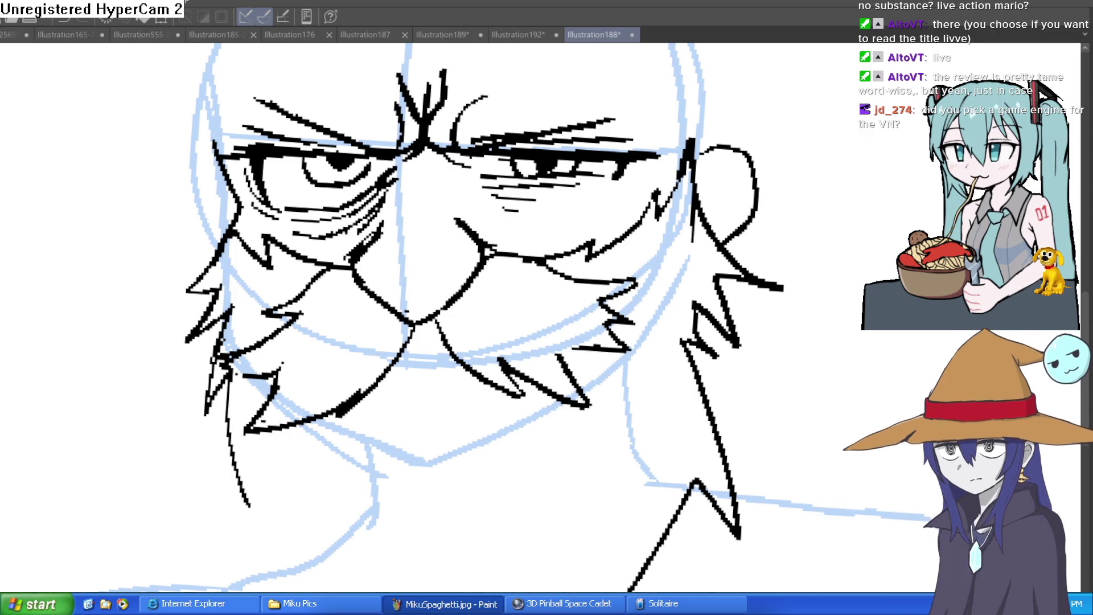
scroll(567, 81, "up", 5)
Step: Bring the red demon and goblin girl into view and reposition the catgirl sprite slightly
scroll(567, 81, "down", 2)
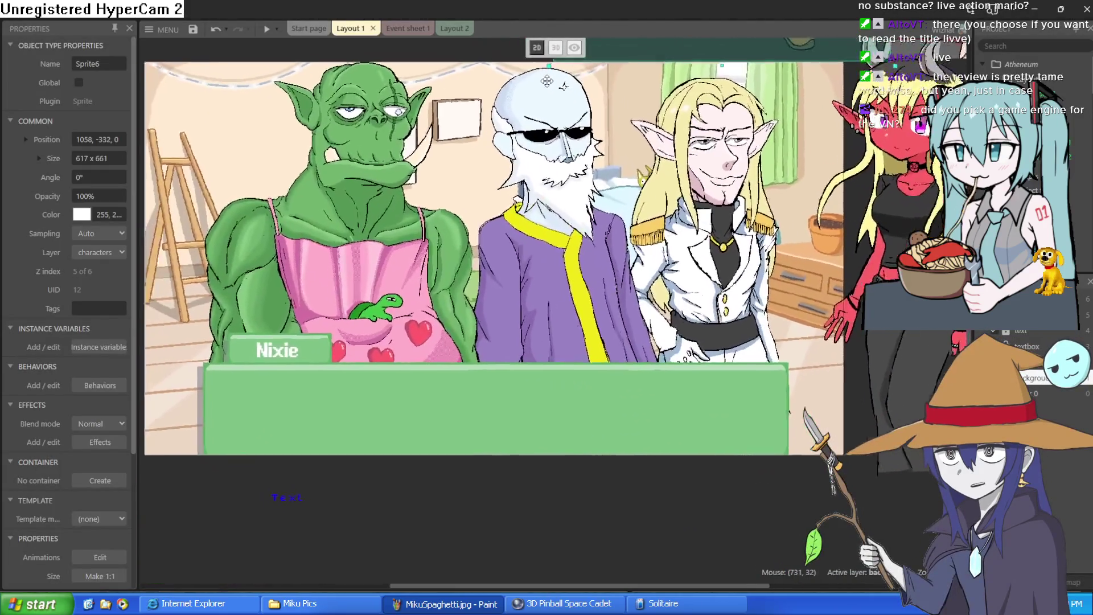
scroll(572, 136, "down", 3)
scroll(572, 137, "up", 5)
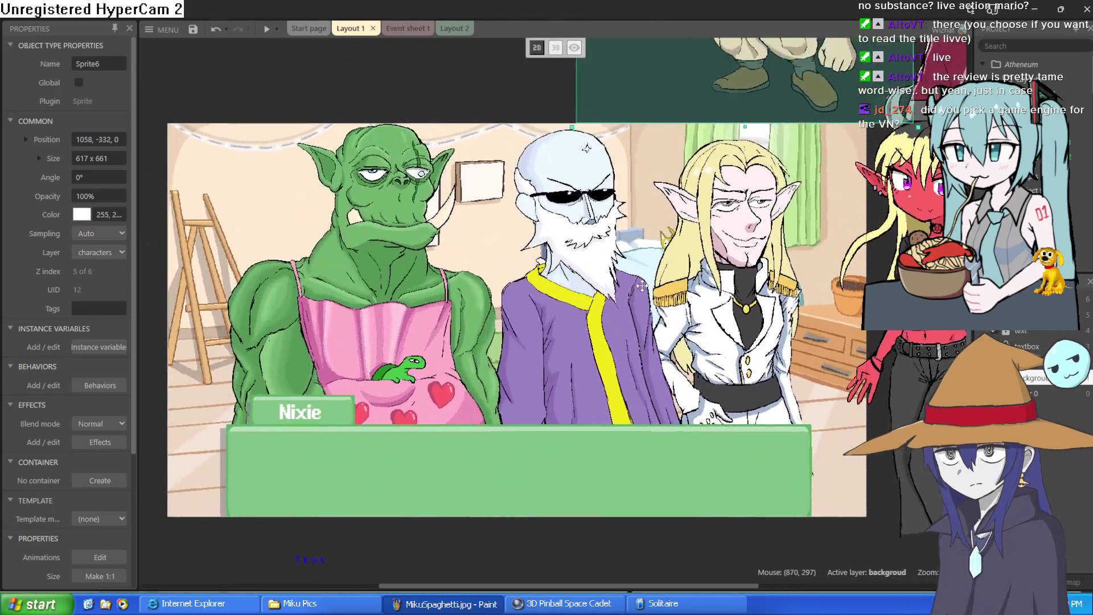
mouse_move(642, 286)
left_mouse_down()
mouse_move(513, 284)
mouse_move(384, 310)
left_mouse_up()
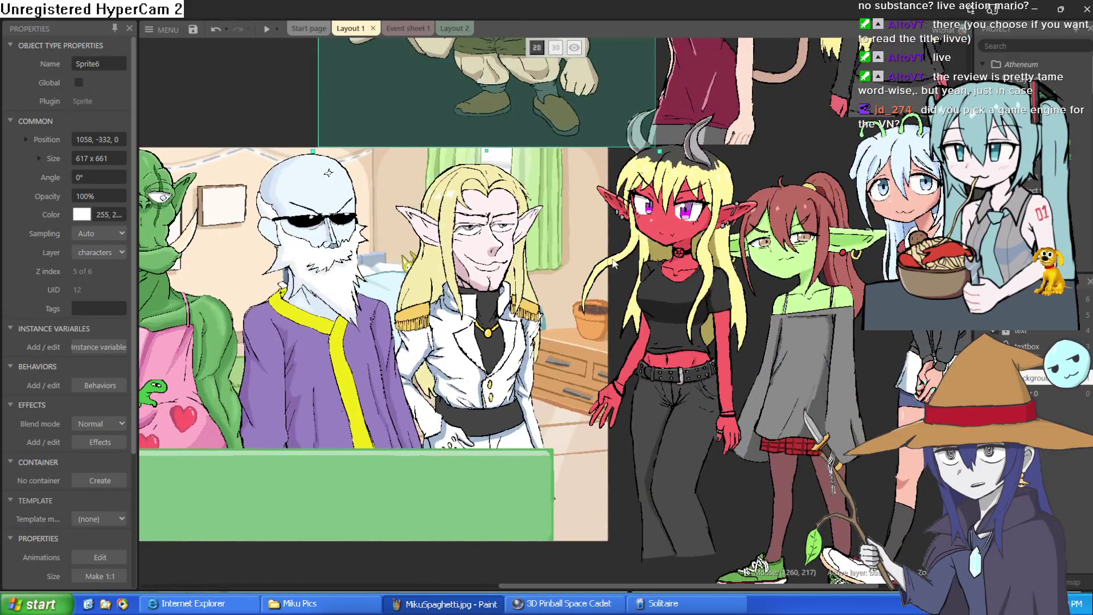
scroll(655, 199, "up", 3)
left_click(717, 141)
mouse_move(711, 160)
left_mouse_down()
mouse_move(717, 184)
mouse_move(704, 197)
mouse_move(764, 118)
left_mouse_up()
scroll(845, 267, "up", 3)
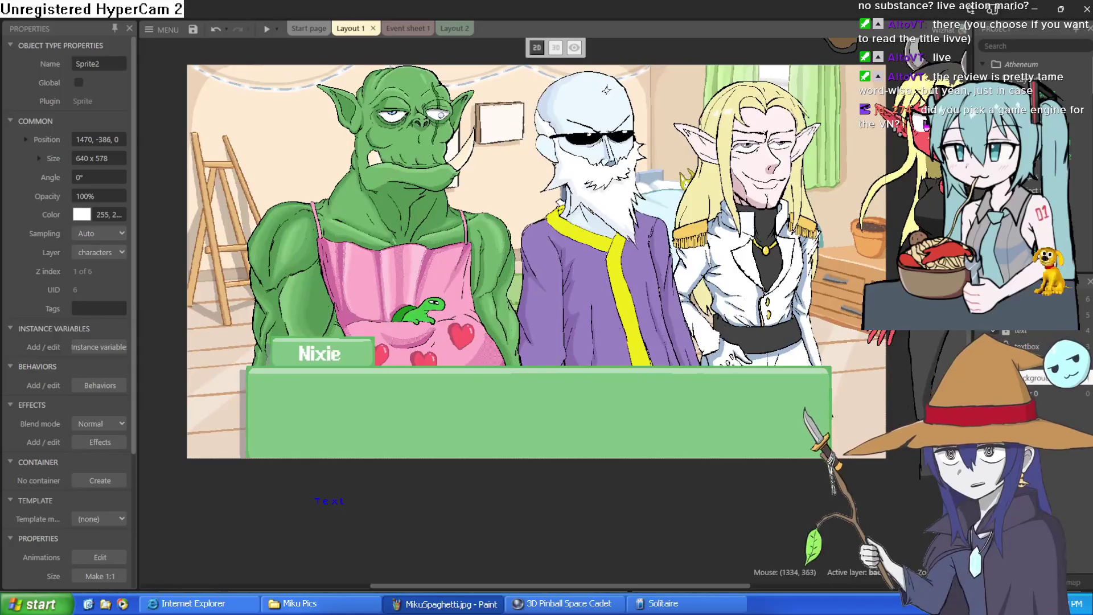
scroll(845, 267, "up", 1)
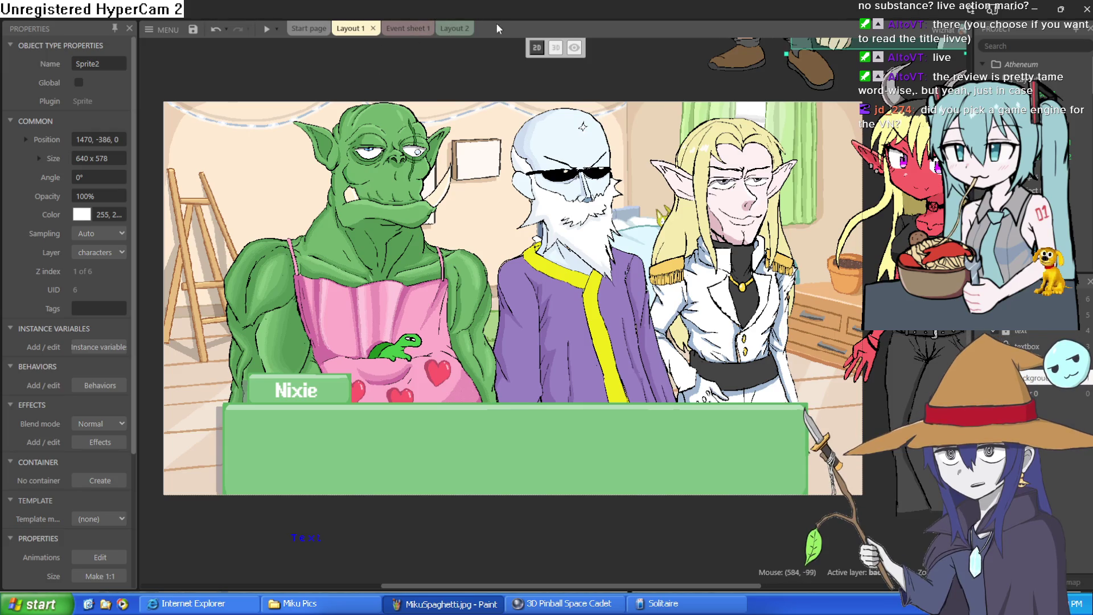
Step: Back in Layout 1, nudge the nixie goblin-girl sprite slightly and select the red demon girl
left_click(455, 29)
left_click(398, 28)
left_click(351, 29)
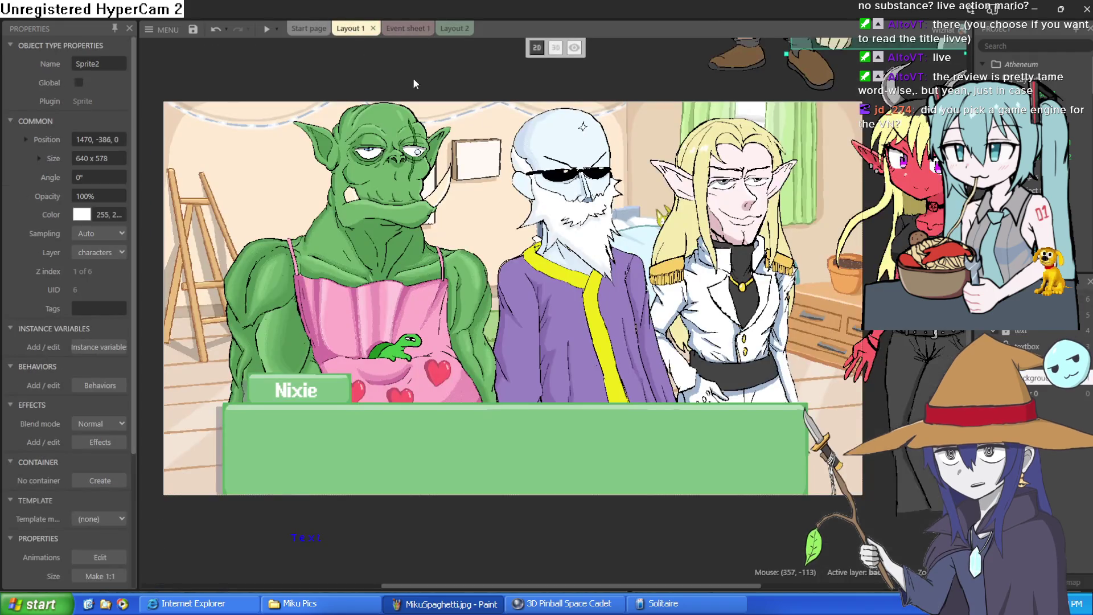
scroll(651, 206, "up", 3)
left_click_drag(652, 206, 586, 222)
mouse_move(811, 223)
left_mouse_down()
mouse_move(787, 228)
mouse_move(829, 219)
left_mouse_up()
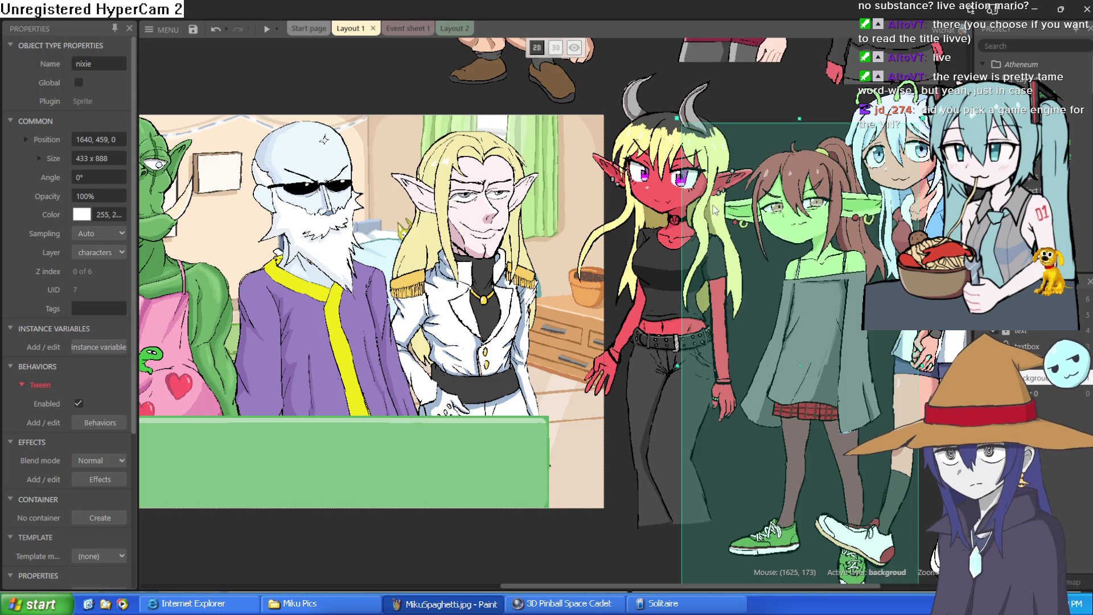
left_click(615, 470)
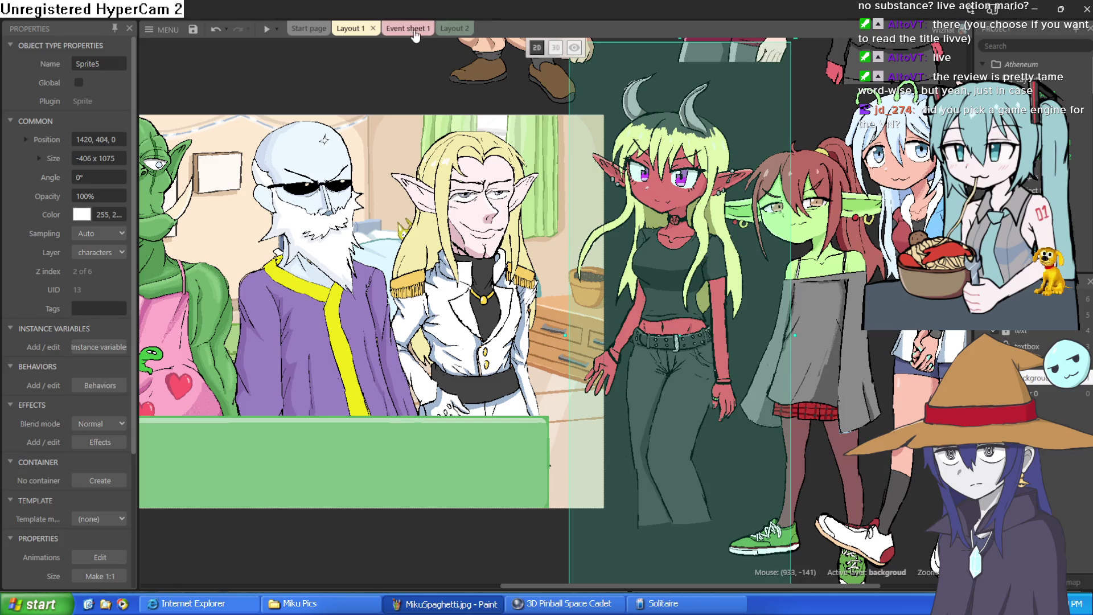
Step: In Layout 1, drag the bearded gnome sprite up and to the right, then deselect it
left_click(415, 34)
scroll(517, 87, "down", 2)
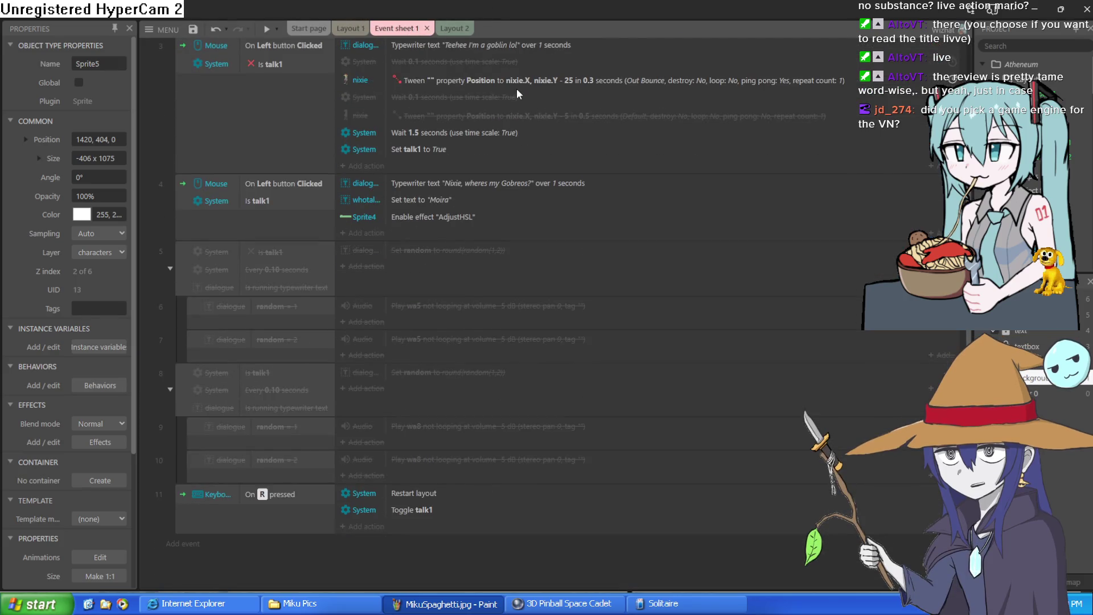
scroll(517, 88, "up", 2)
left_click(342, 30)
scroll(694, 196, "down", 4)
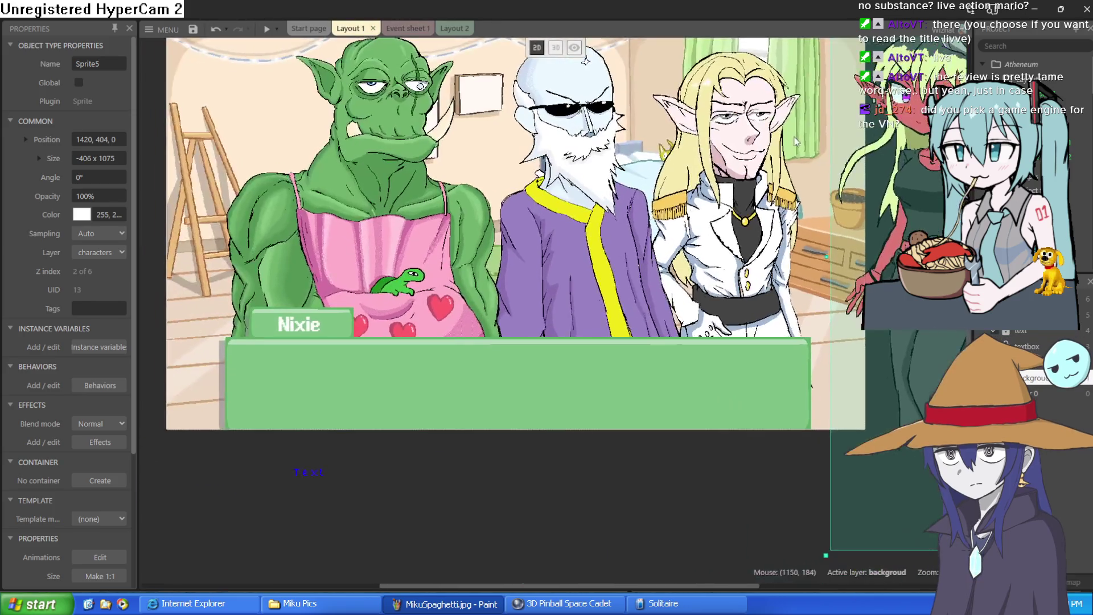
scroll(690, 196, "up", 5)
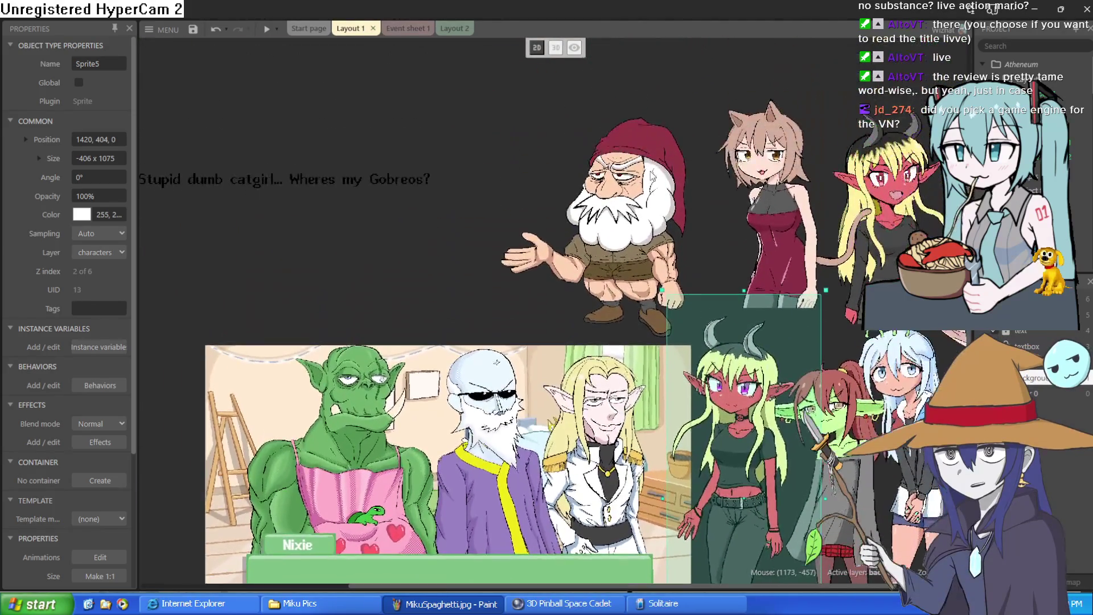
left_click(616, 248)
mouse_move(617, 248)
left_mouse_down()
mouse_move(641, 196)
mouse_move(669, 224)
mouse_move(691, 222)
mouse_move(667, 223)
left_mouse_up()
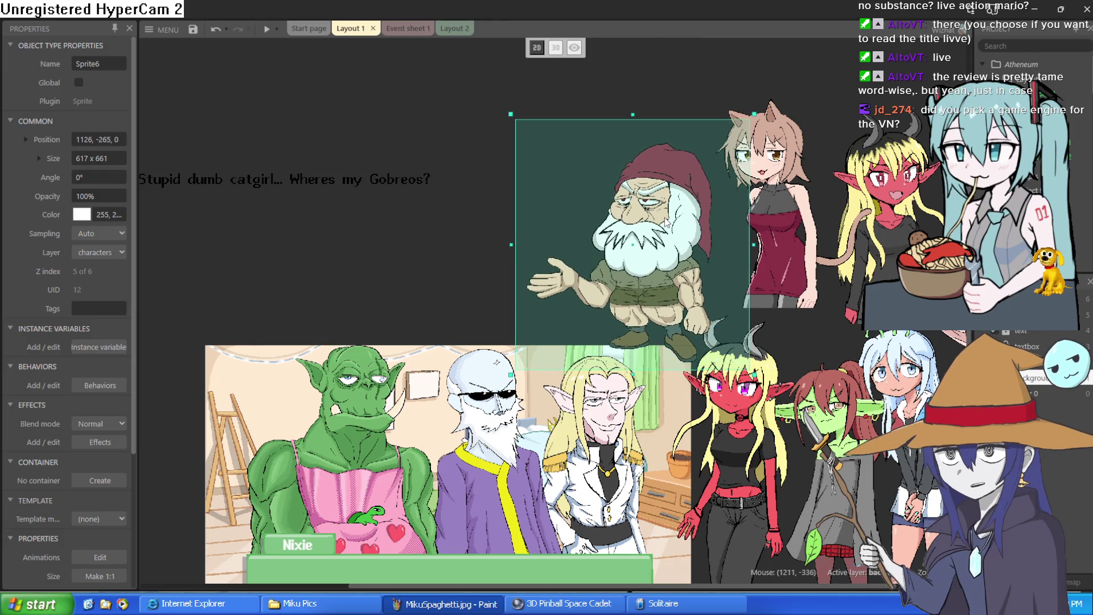
left_click(442, 254)
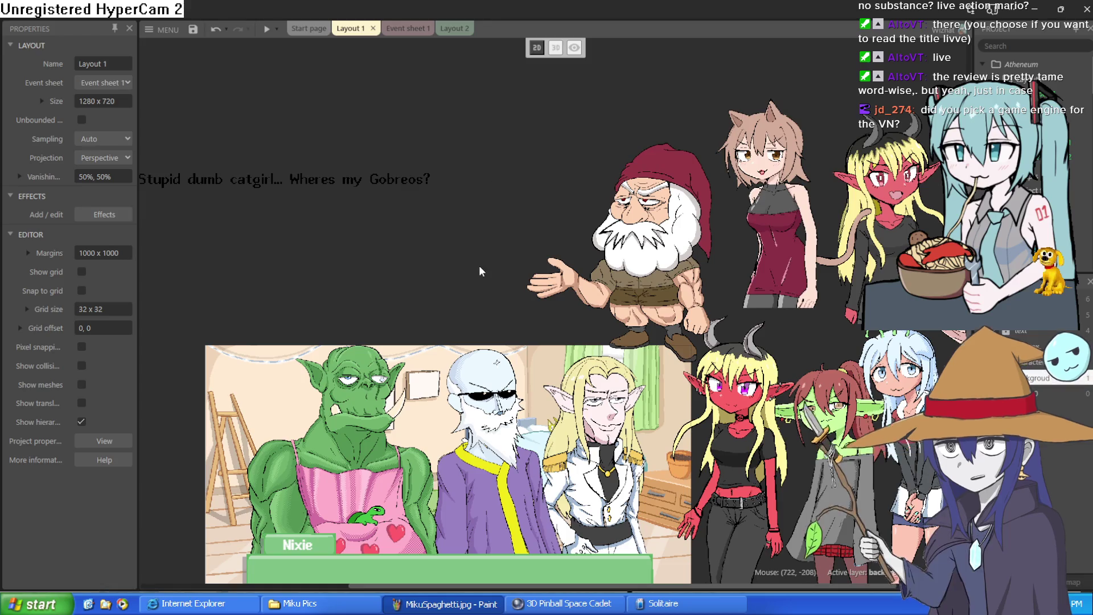
Step: Move the gnome sprite further up and left, then clear the selection
scroll(588, 131, "down", 3)
scroll(588, 132, "left", 3)
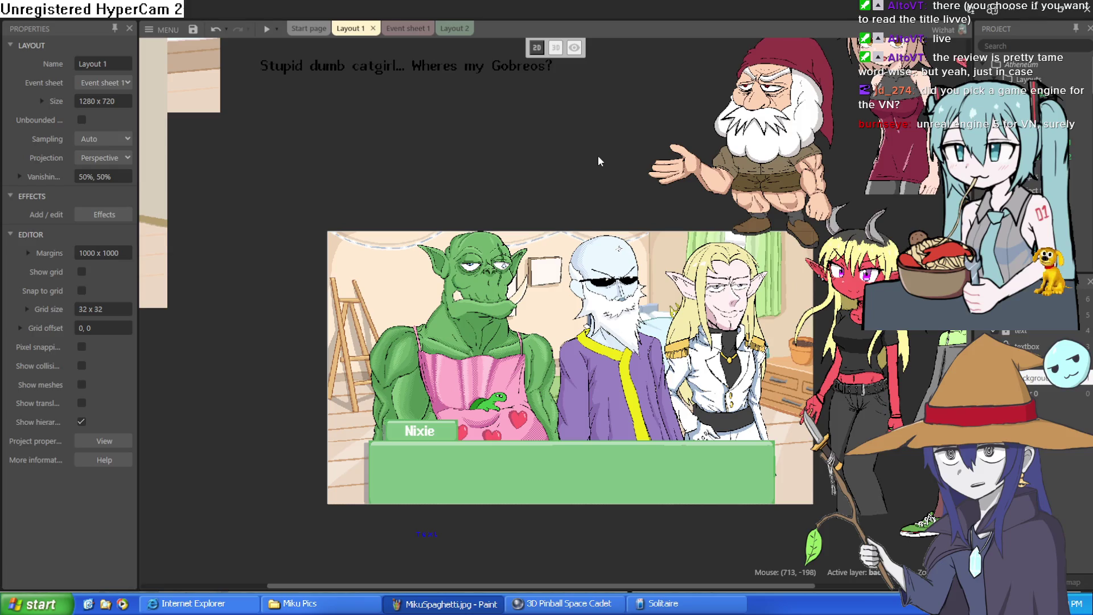
scroll(599, 161, "down", 3)
scroll(609, 205, "down", 1)
scroll(619, 250, "up", 1)
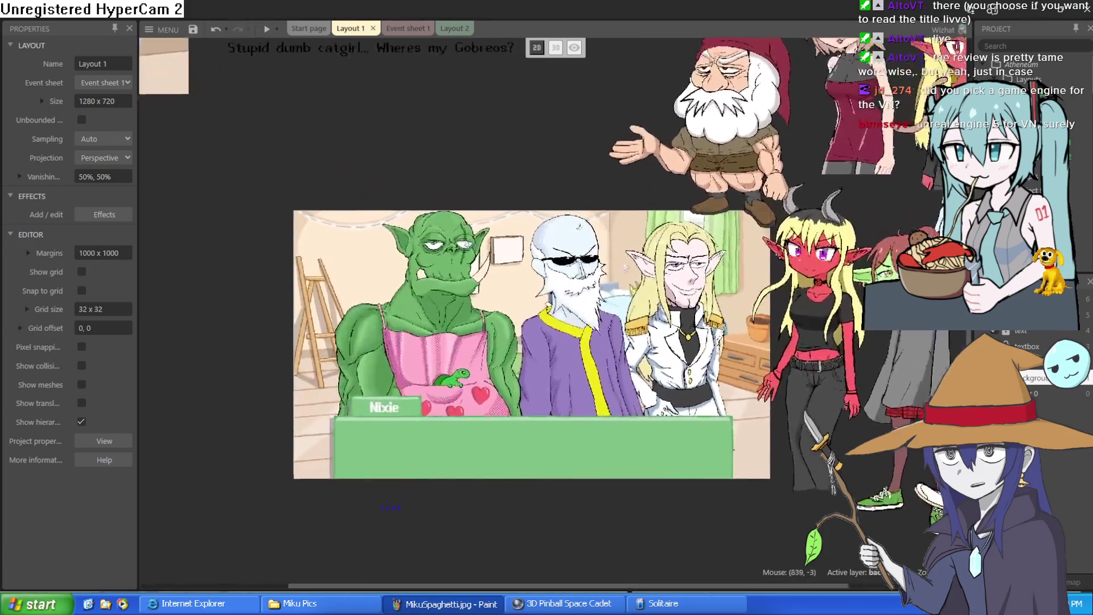
scroll(620, 250, "down", 3)
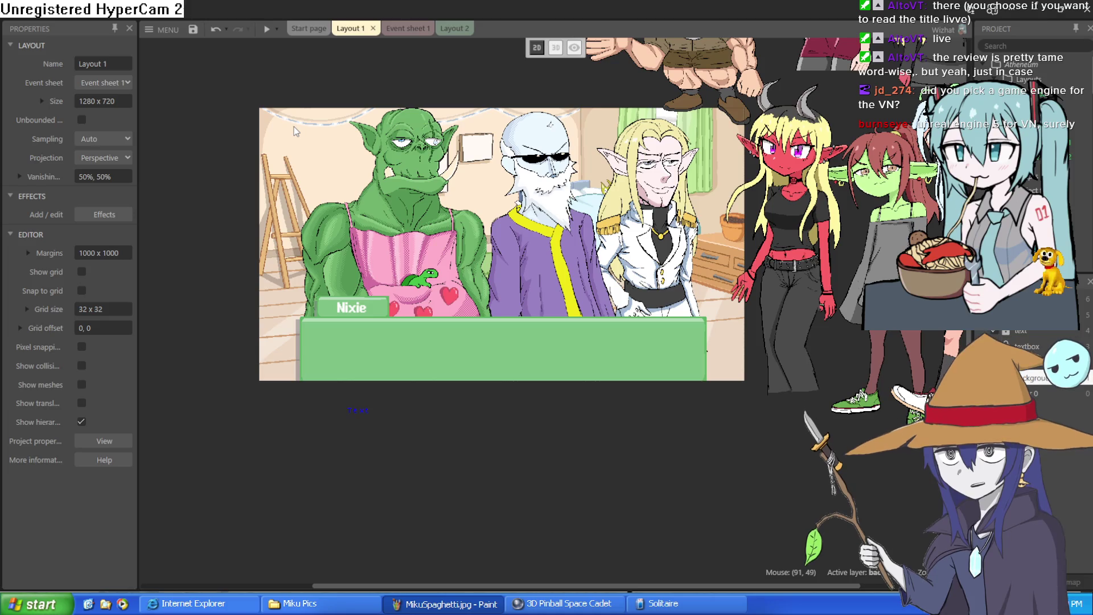
mouse_move(321, 80)
left_mouse_down()
mouse_move(368, 53)
mouse_move(411, 115)
left_mouse_up()
left_click_drag(811, 119, 795, 97)
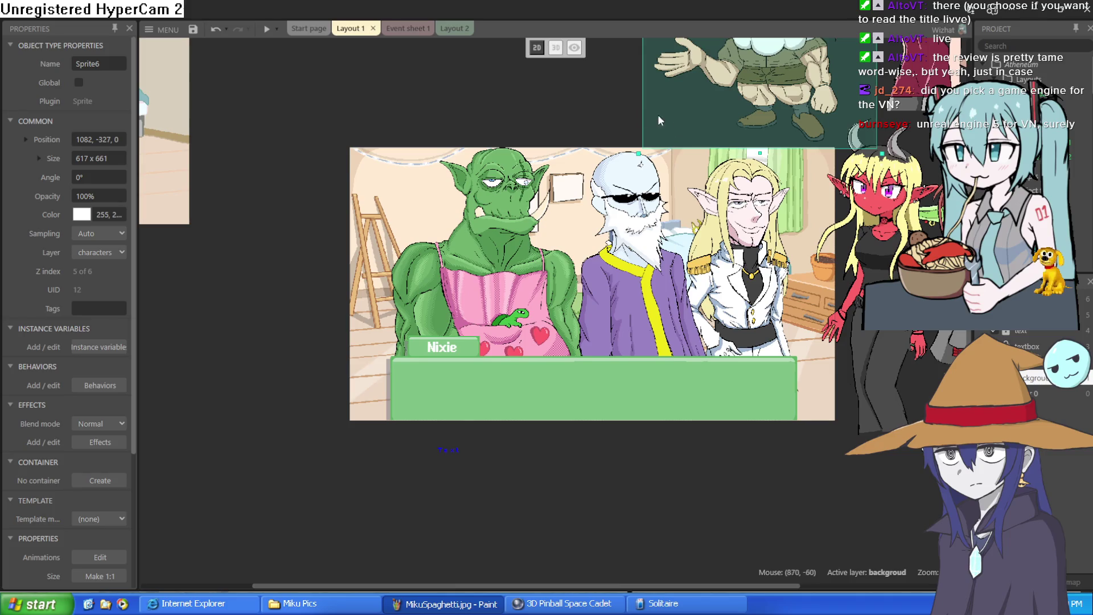
scroll(601, 129, "up", 1)
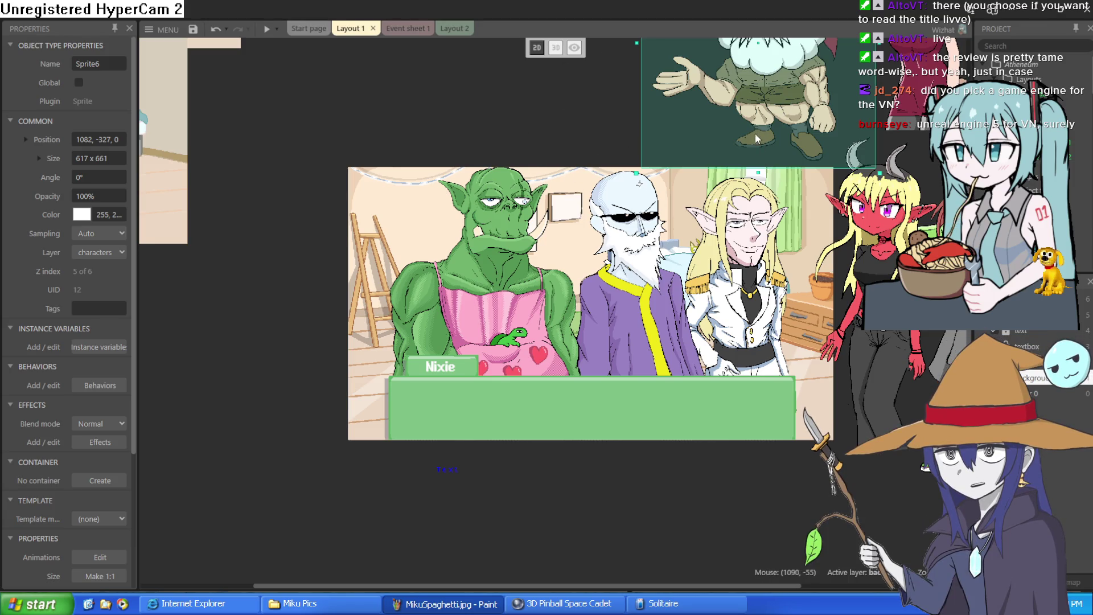
left_click(544, 118)
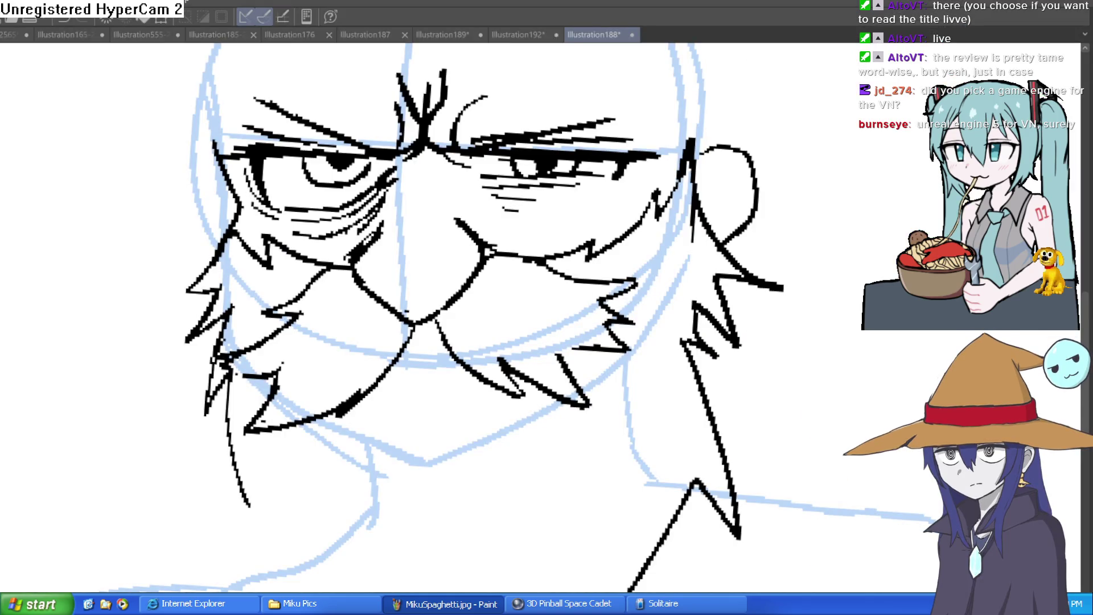
Step: Erase the old ear beside the face and redraw its curve with the pen
scroll(762, 190, "right", 2)
mouse_move(671, 170)
left_mouse_down()
mouse_move(655, 188)
mouse_move(683, 239)
mouse_move(700, 220)
mouse_move(662, 209)
mouse_move(690, 288)
mouse_move(664, 280)
mouse_move(681, 299)
mouse_move(725, 293)
left_mouse_up()
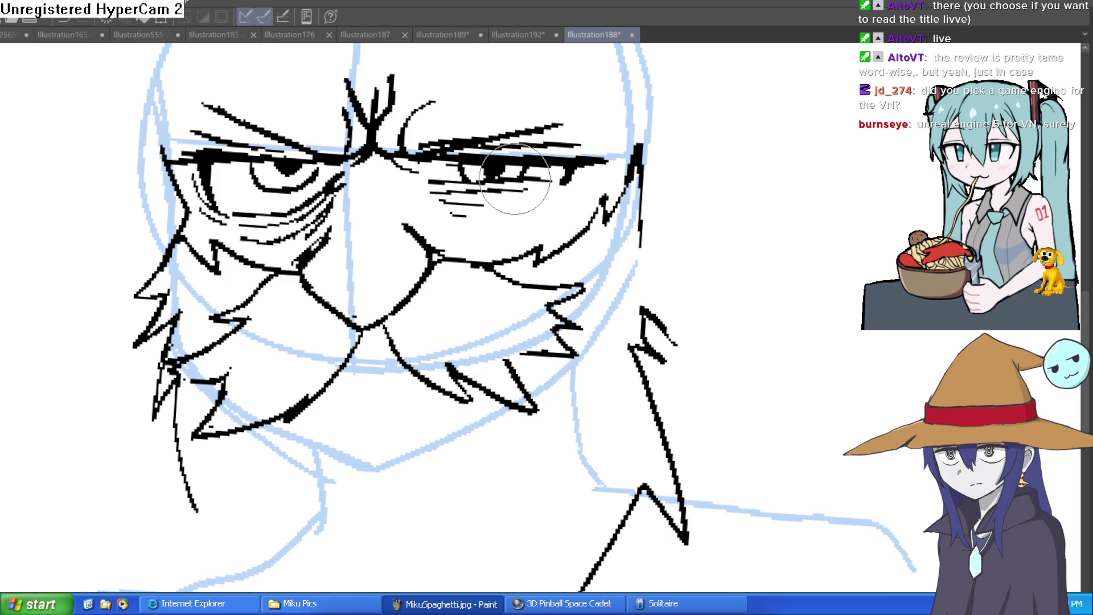
mouse_move(664, 170)
left_mouse_down()
mouse_move(601, 212)
mouse_move(641, 195)
mouse_move(606, 328)
left_mouse_up()
key("ctrl+z")
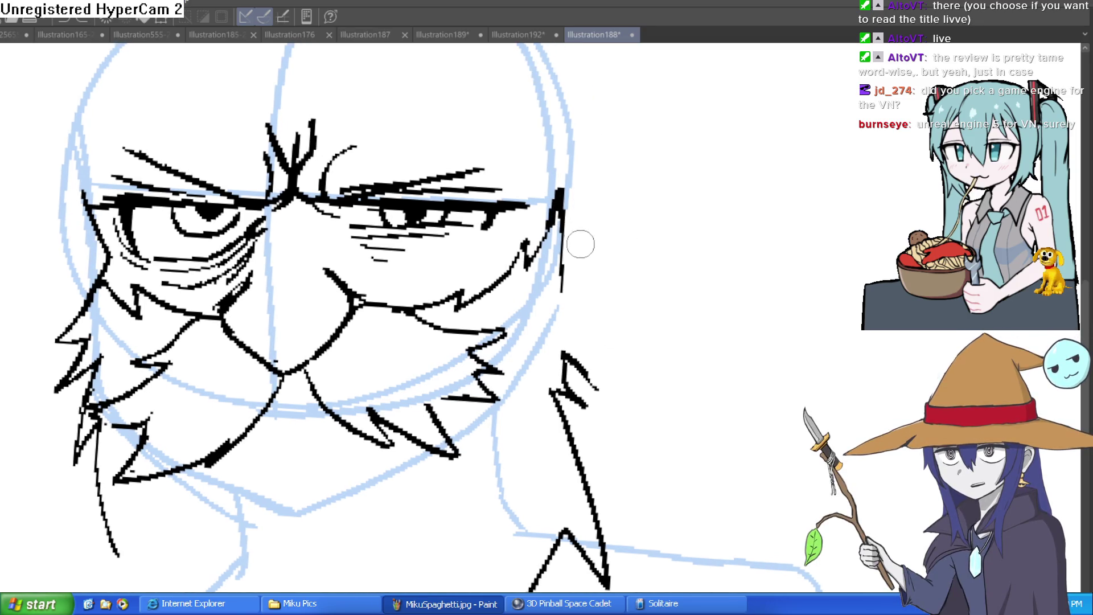
mouse_move(576, 208)
left_mouse_down()
mouse_move(627, 280)
mouse_move(575, 370)
left_mouse_up()
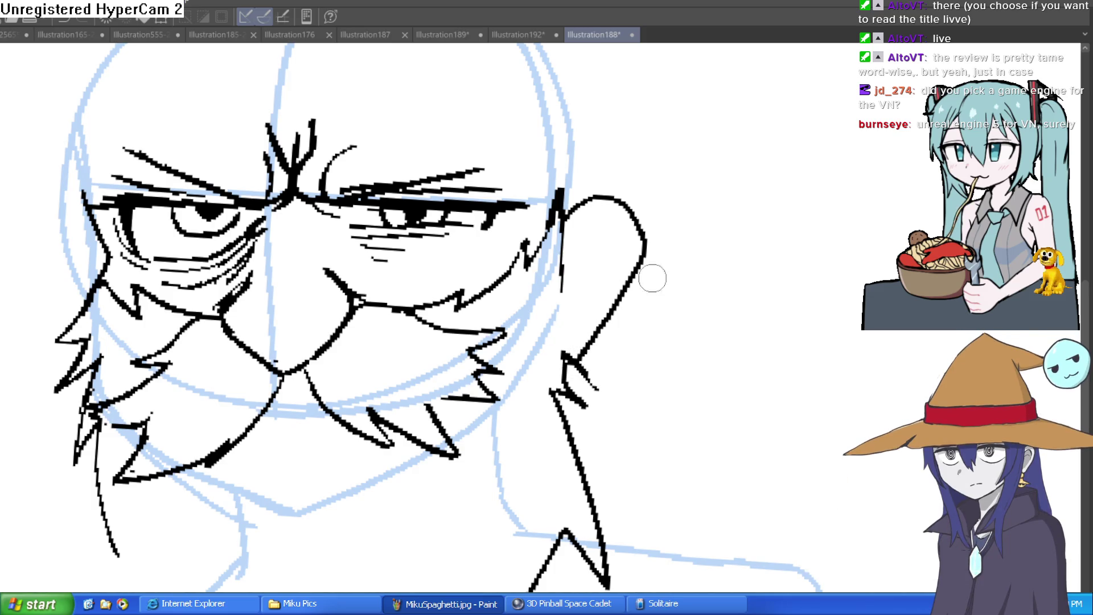
Step: Ink jagged hair and beard strokes down the face's left side and beside the right ear
scroll(646, 275, "down", 4)
left_click_drag(681, 279, 633, 214)
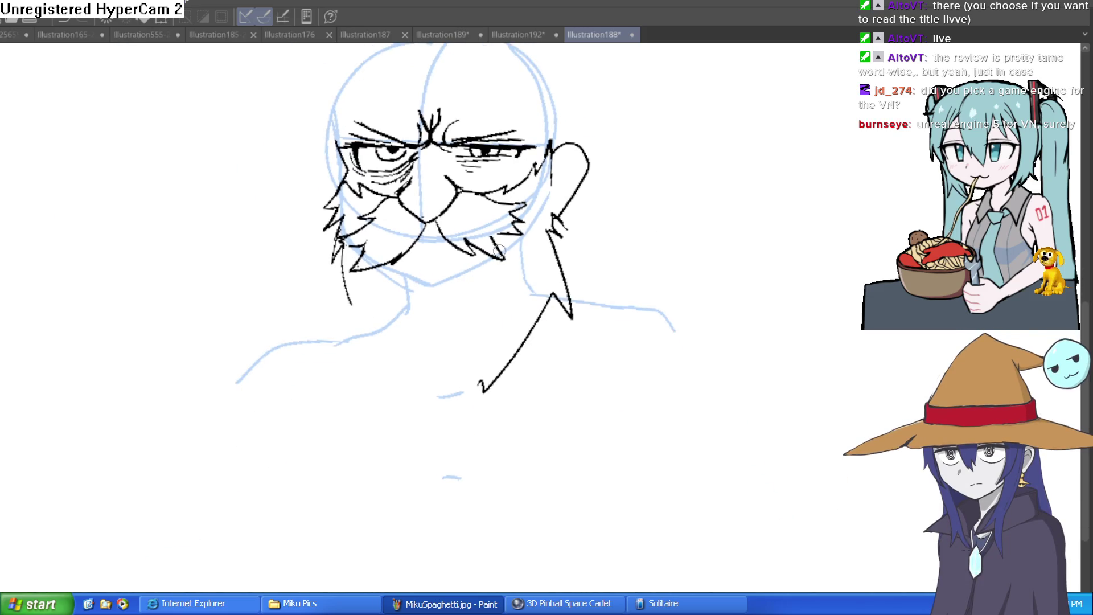
left_click_drag(337, 218, 330, 300)
left_click_drag(342, 242, 336, 303)
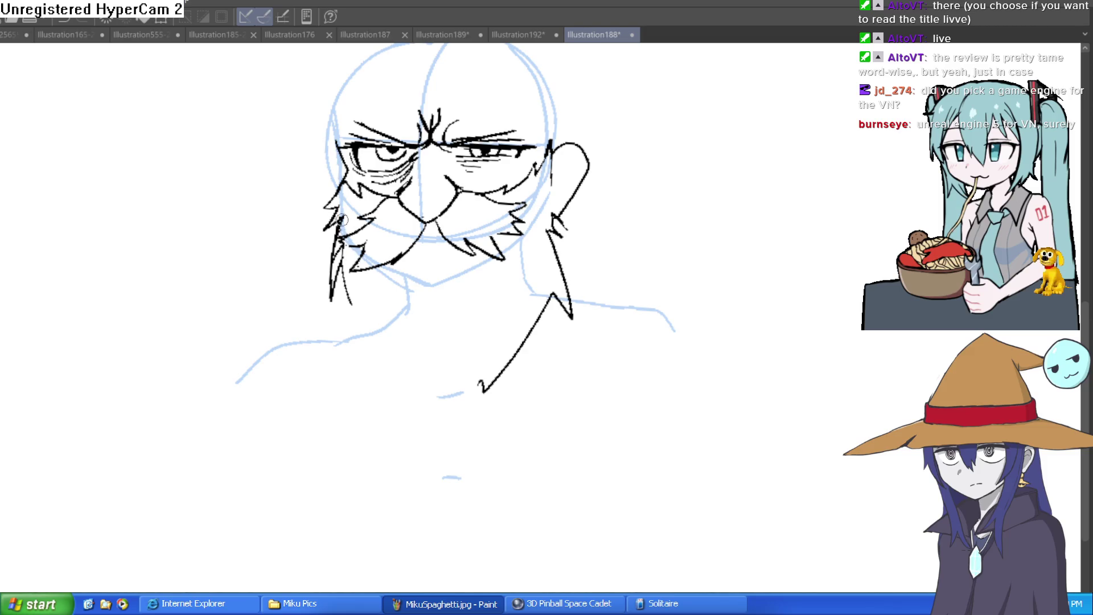
left_click_drag(338, 209, 302, 259)
mouse_move(347, 181)
left_mouse_down()
mouse_move(307, 225)
mouse_move(326, 196)
left_mouse_up()
left_click_drag(572, 163, 546, 188)
left_click_drag(571, 159, 552, 162)
mouse_move(569, 121)
left_mouse_down()
mouse_move(498, 198)
mouse_move(461, 193)
mouse_move(457, 177)
mouse_move(392, 198)
mouse_move(352, 174)
mouse_move(354, 206)
left_mouse_up()
Step: Add a short extra ink stroke to the left cheek and beard
mouse_move(352, 160)
left_mouse_down()
mouse_move(329, 196)
mouse_move(336, 176)
left_mouse_up()
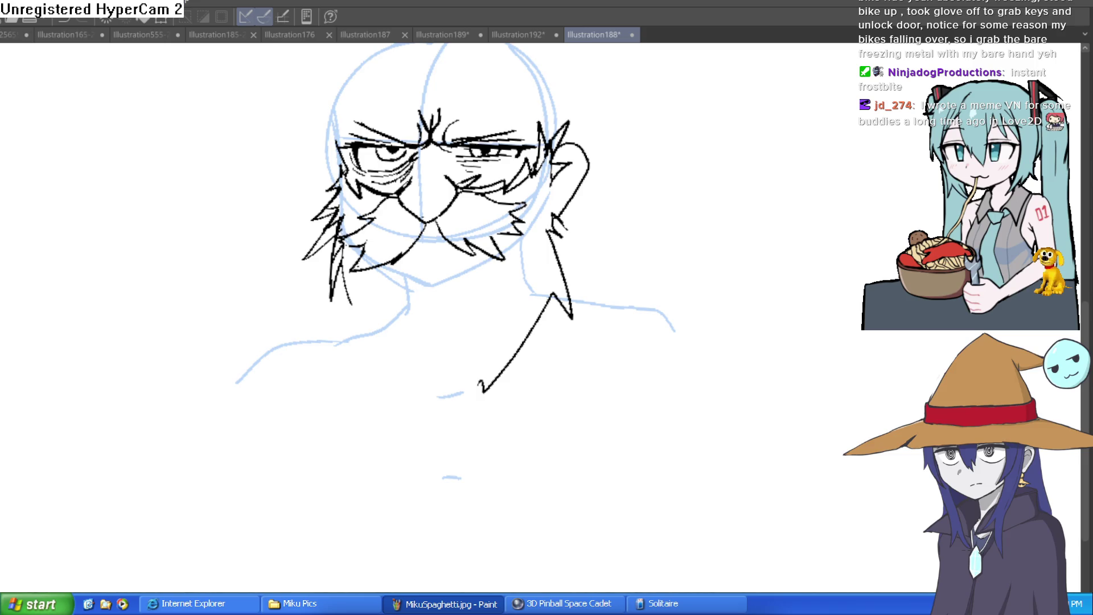
Step: Ink spiky hair tufts and an inner hair line beside the neck on the right
scroll(562, 178, "up", 5)
mouse_move(578, 205)
left_mouse_down()
mouse_move(722, 330)
mouse_move(614, 336)
left_mouse_up()
left_click_drag(663, 386, 596, 364)
left_click_drag(570, 250, 612, 342)
mouse_move(578, 276)
left_mouse_down()
mouse_move(567, 220)
mouse_move(590, 262)
left_mouse_up()
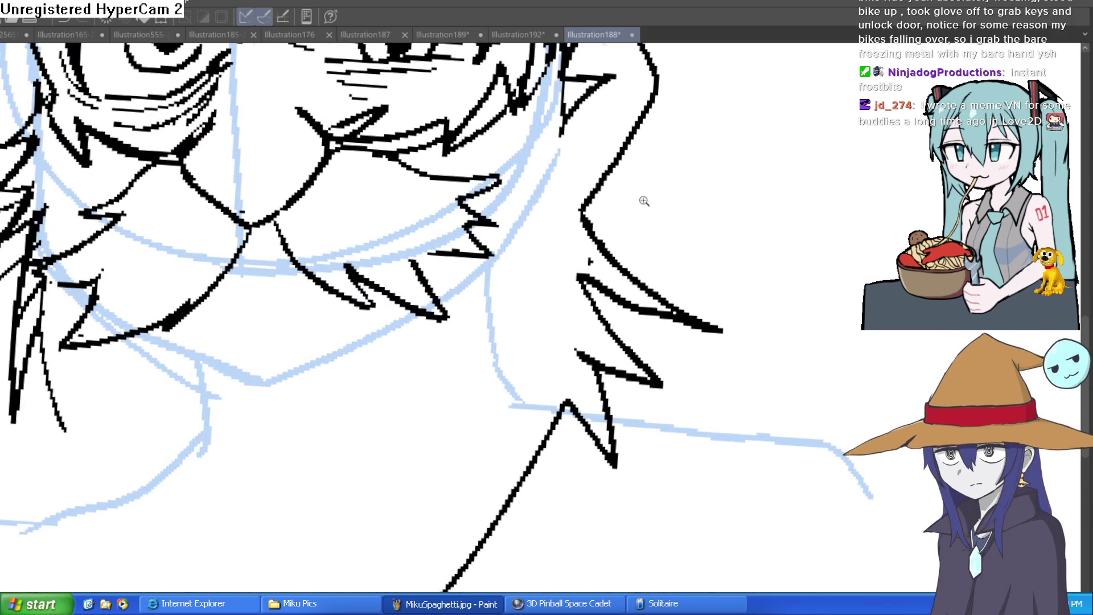
Step: Ink a long spiky tuft out from the left eye, then the left side of the head
scroll(656, 201, "down", 5)
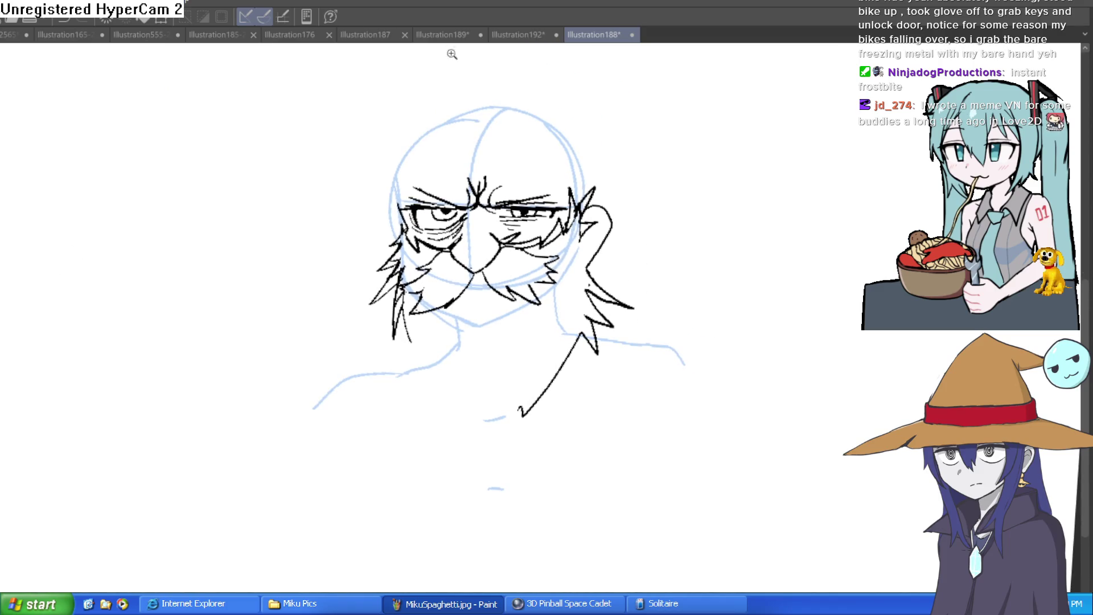
scroll(439, 219, "up", 5)
mouse_move(245, 221)
left_mouse_down()
mouse_move(288, 227)
mouse_move(390, 208)
left_mouse_up()
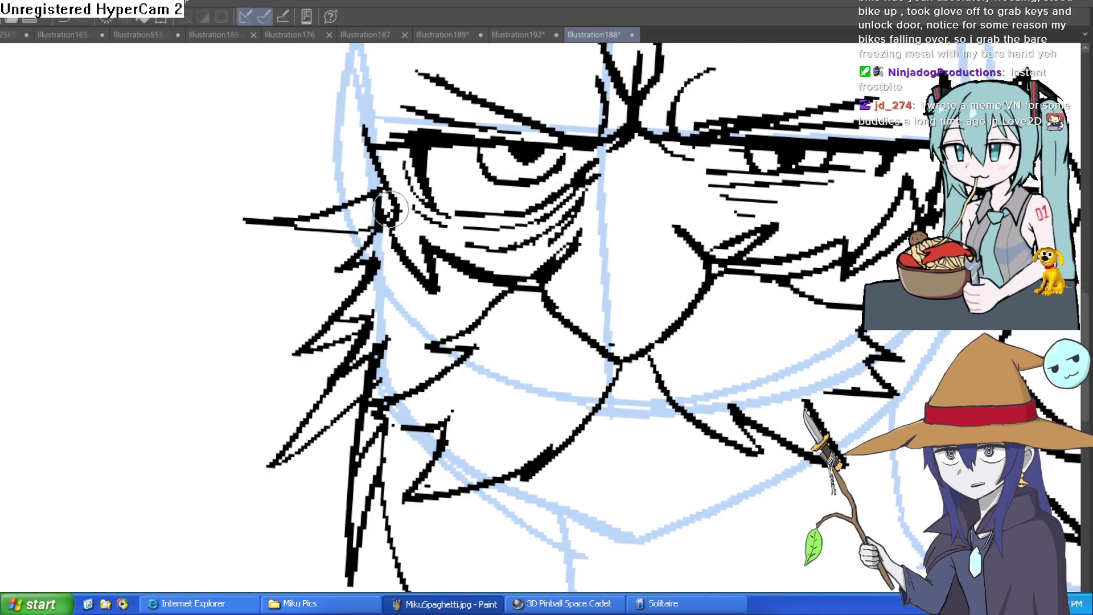
scroll(390, 208, "down", 3)
scroll(556, 279, "down", 3)
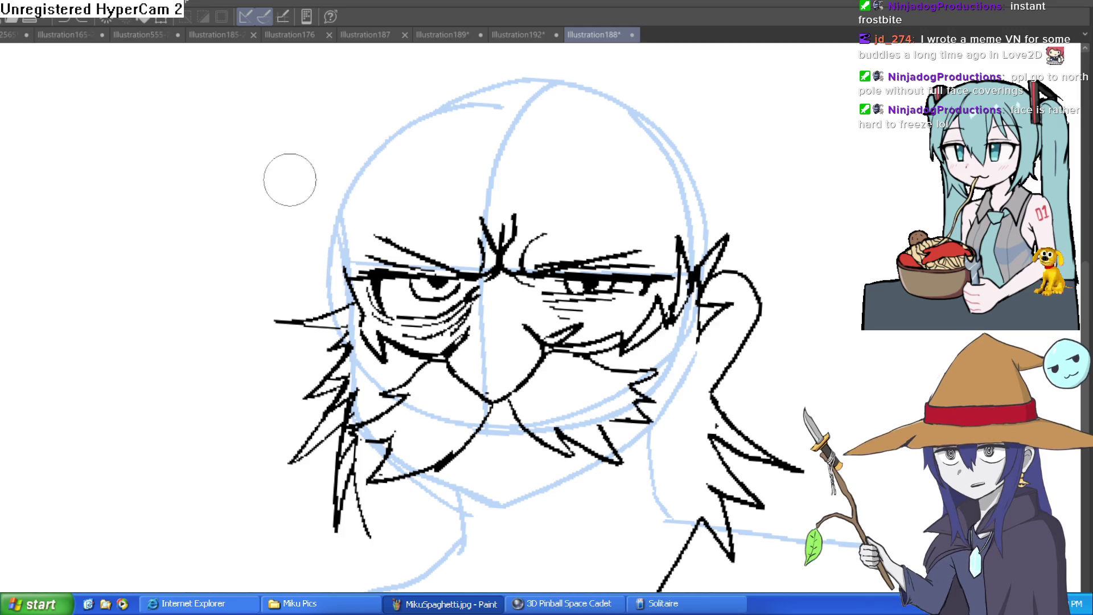
left_click_drag(349, 276, 347, 219)
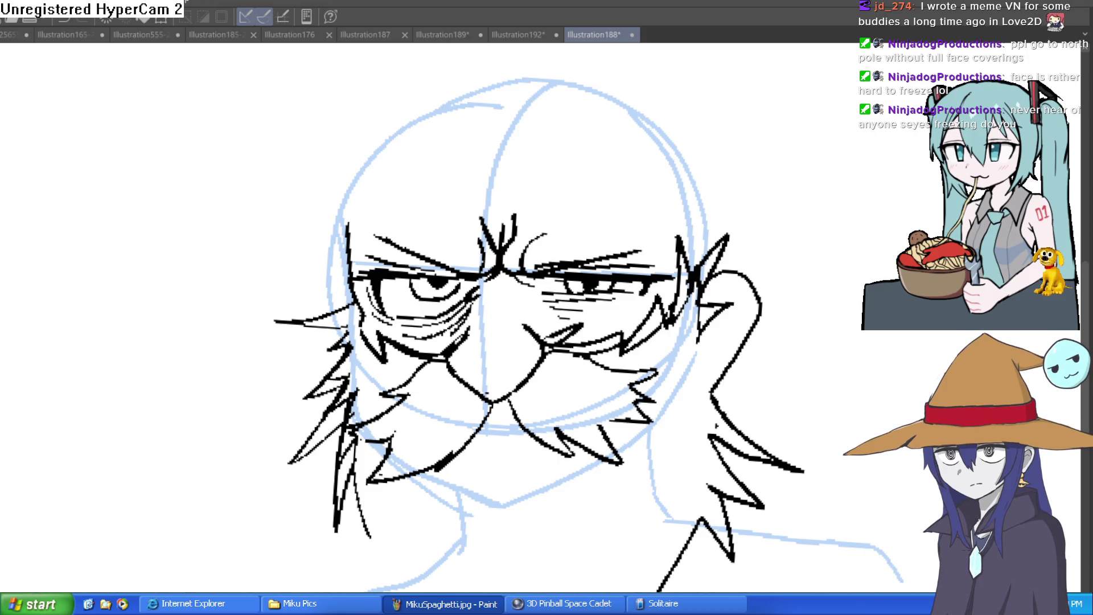
Step: Ink the crease between the eyes, the nose V-shape and the brow lines, redoing one brow stroke
left_click_drag(471, 192, 486, 265)
mouse_move(479, 272)
left_mouse_down()
mouse_move(488, 316)
mouse_move(515, 310)
mouse_move(533, 272)
mouse_move(522, 184)
left_mouse_up()
mouse_move(523, 246)
left_mouse_down()
mouse_move(533, 235)
mouse_move(643, 228)
mouse_move(699, 241)
mouse_move(725, 226)
mouse_move(724, 214)
mouse_move(529, 171)
mouse_move(388, 182)
mouse_move(317, 208)
mouse_move(344, 278)
left_mouse_up()
left_click_drag(480, 242, 350, 241)
key("ctrl+z")
mouse_move(480, 242)
left_mouse_down()
mouse_move(341, 250)
mouse_move(348, 259)
left_mouse_up()
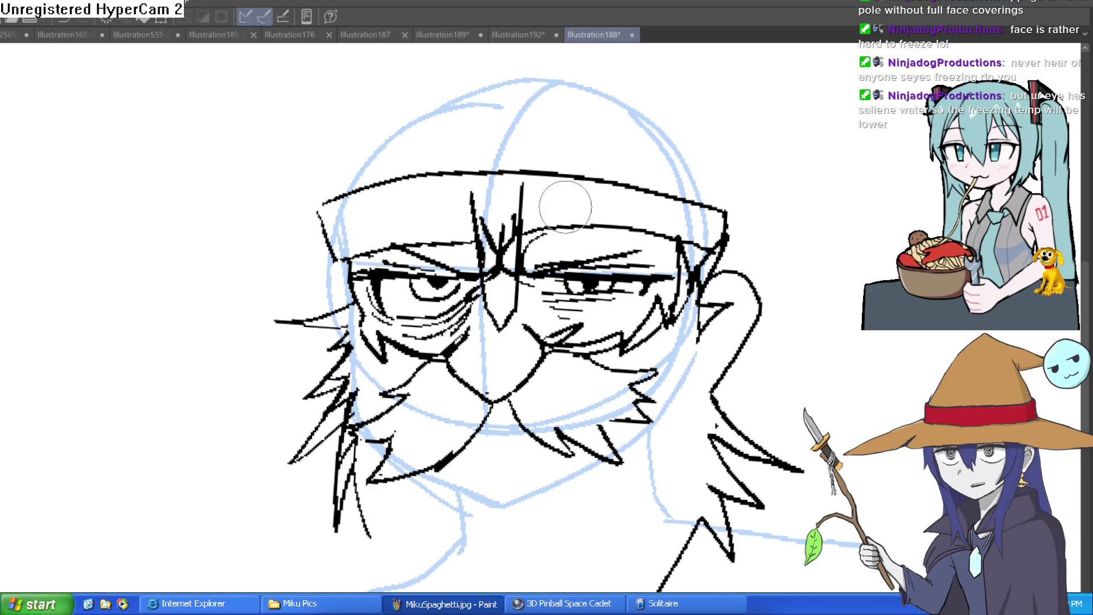
Step: Erase the crossed strokes between the brows and the small stray tick mark
mouse_move(501, 212)
left_mouse_down()
mouse_move(504, 267)
mouse_move(509, 221)
mouse_move(533, 216)
mouse_move(484, 211)
mouse_move(473, 239)
left_mouse_up()
left_click(522, 191)
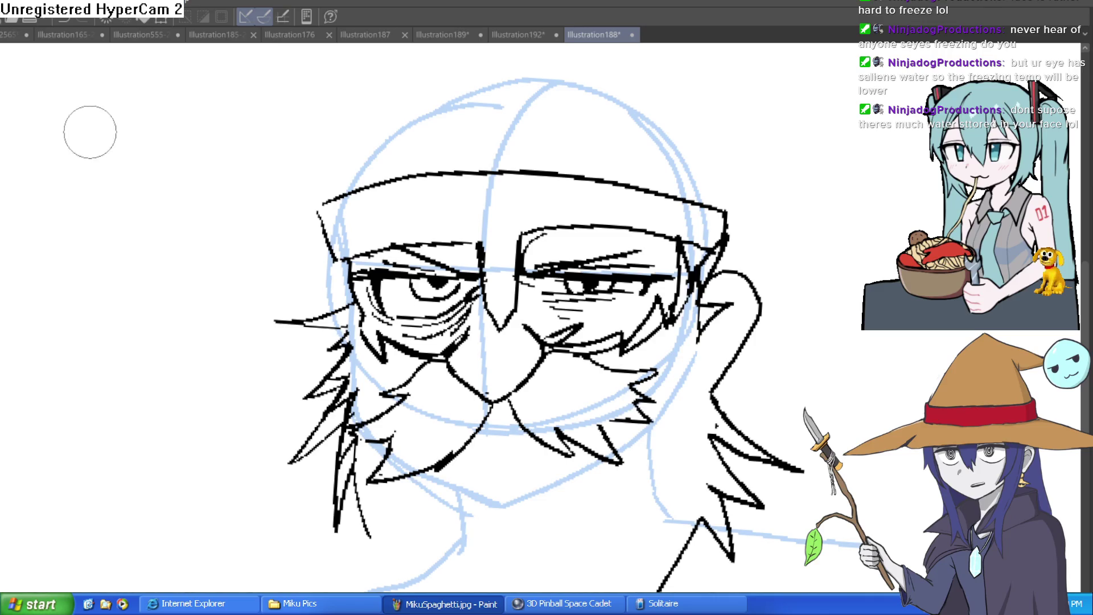
Step: Redraw the hat's top edge and right corner with a thicker line, undoing extra strokes
scroll(739, 213, "up", 2)
mouse_move(709, 279)
left_mouse_down()
mouse_move(744, 201)
mouse_move(450, 134)
left_mouse_up()
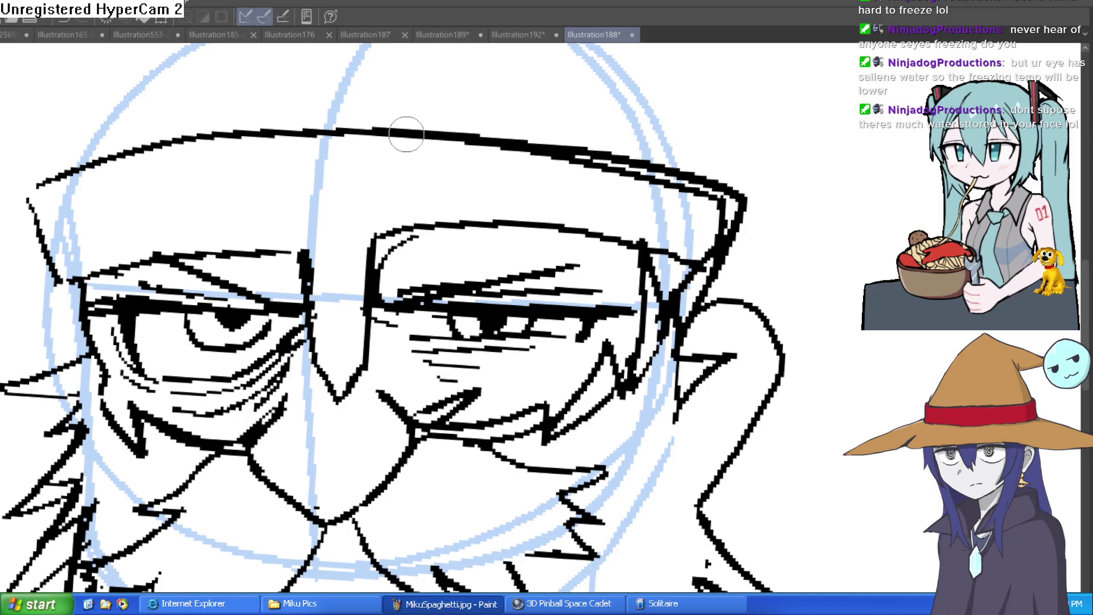
mouse_move(382, 128)
left_mouse_down()
mouse_move(700, 165)
mouse_move(740, 191)
left_mouse_up()
key("ctrl+z")
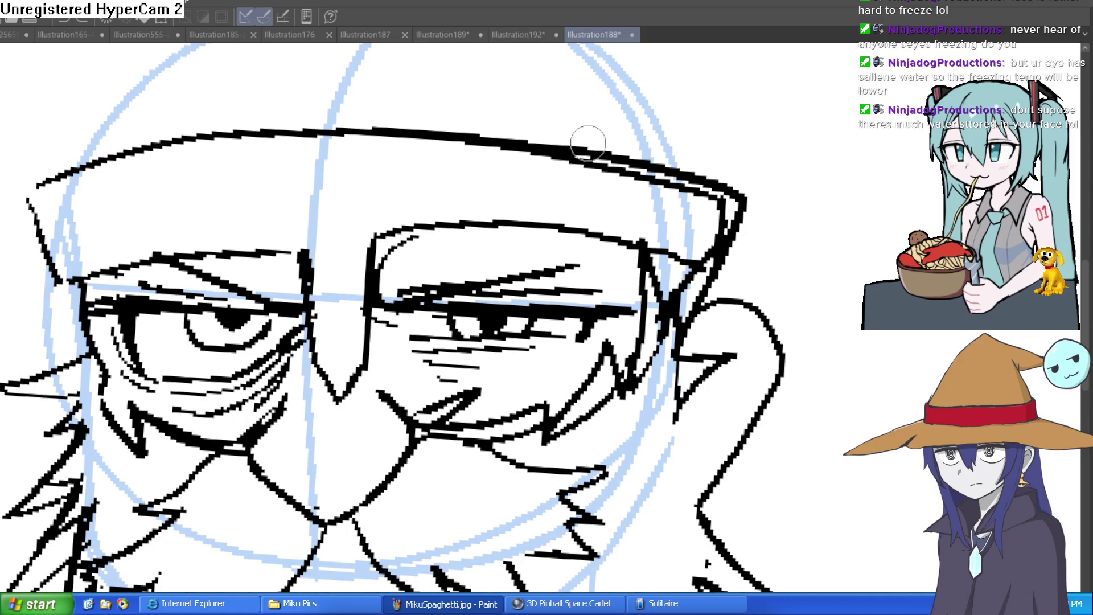
mouse_move(393, 124)
left_mouse_down()
mouse_move(655, 160)
mouse_move(747, 187)
mouse_move(732, 253)
left_mouse_up()
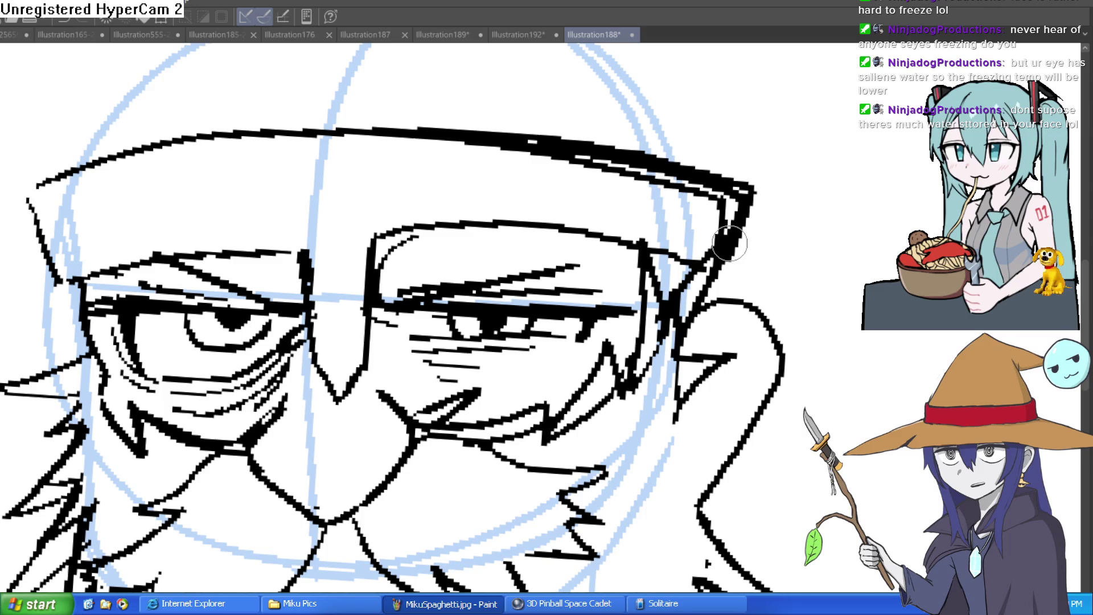
key("ctrl+z")
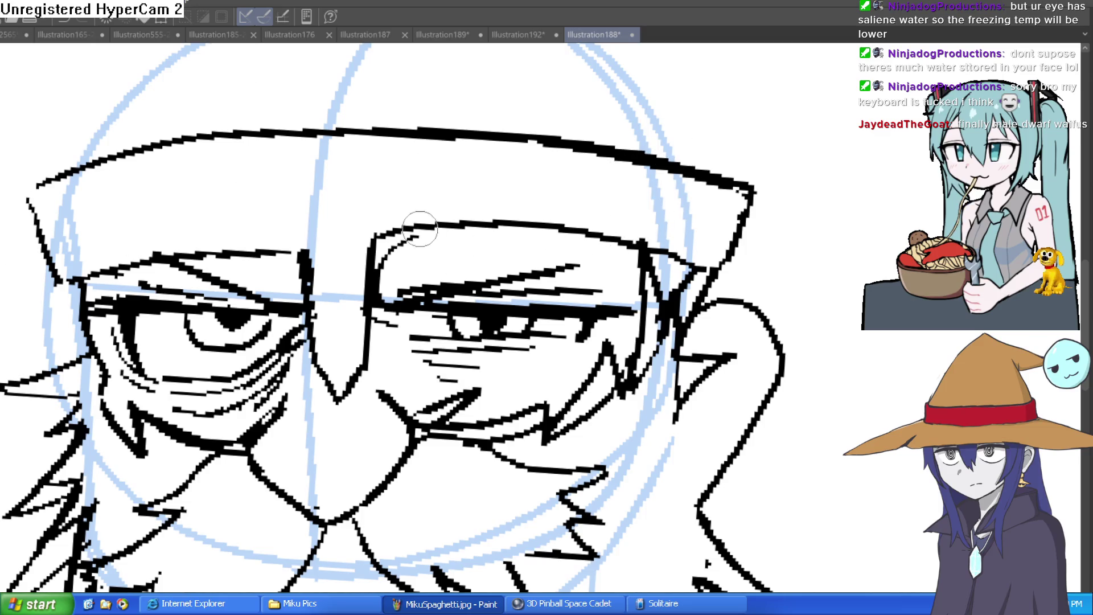
Step: Strengthen the inner brow line and enlarge the brush
mouse_move(463, 203)
left_mouse_down()
mouse_move(471, 241)
mouse_move(465, 231)
mouse_move(458, 261)
left_mouse_up()
mouse_move(424, 296)
left_mouse_down()
mouse_move(373, 359)
mouse_move(414, 270)
left_mouse_up()
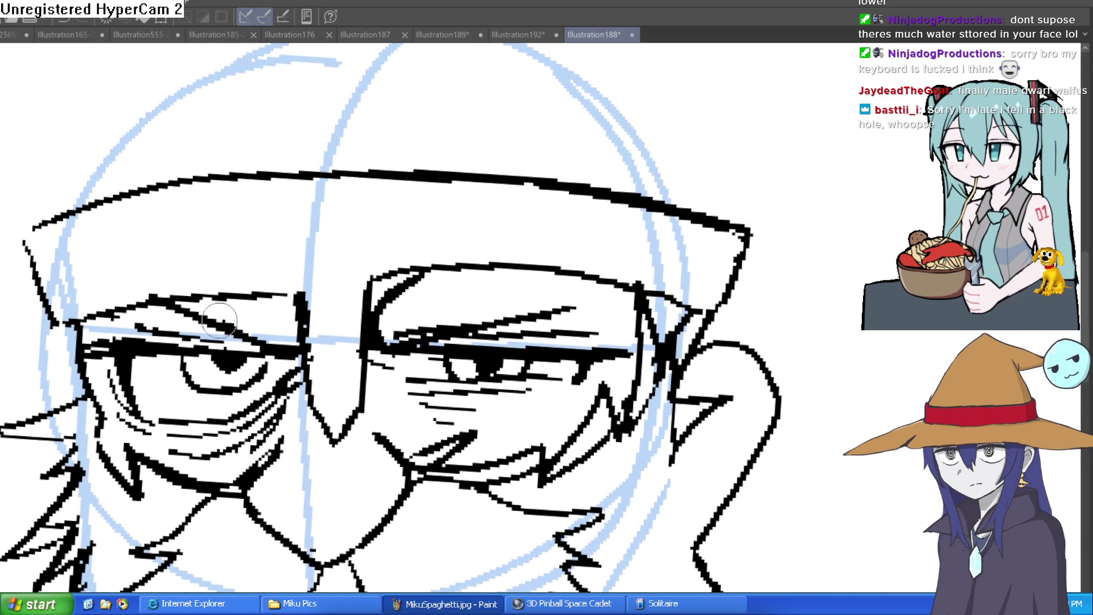
key("bracketright")
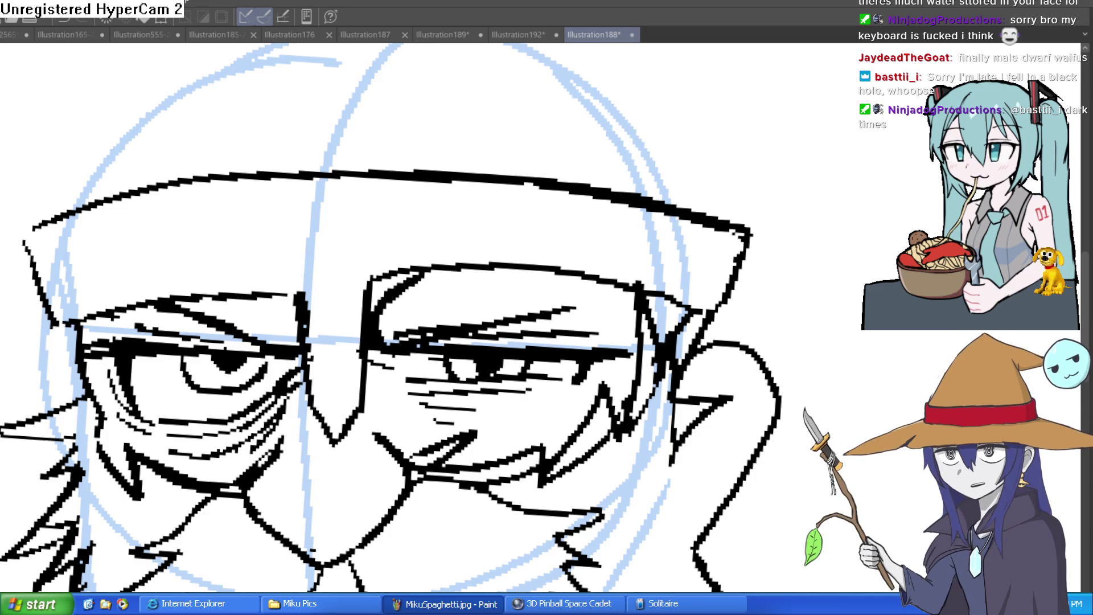
scroll(725, 311, "down", 3)
scroll(646, 267, "up", 4)
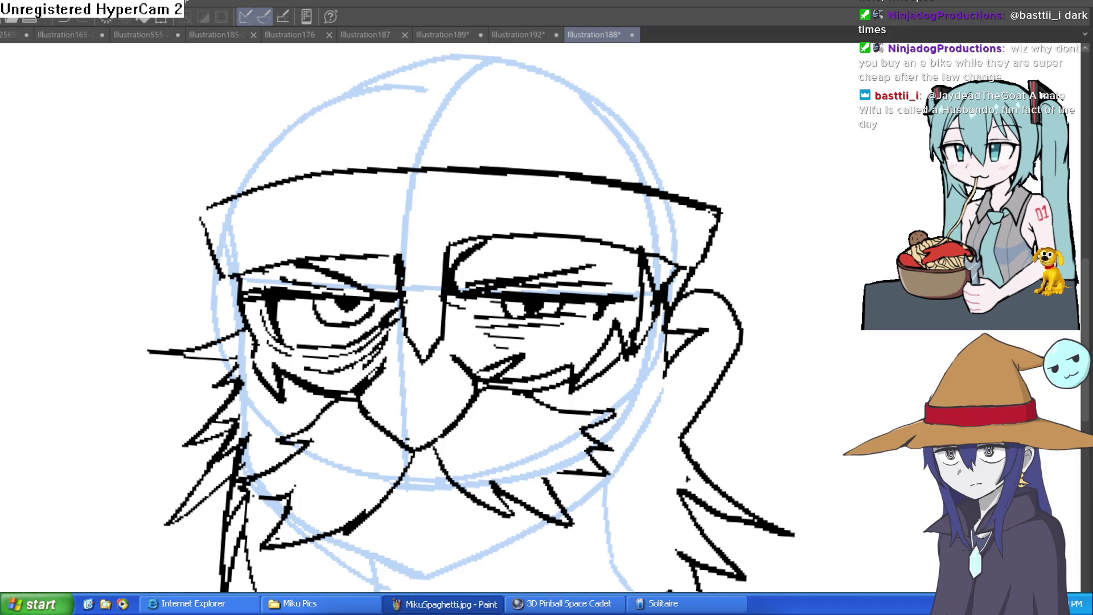
left_click_drag(684, 111, 656, 155)
scroll(656, 155, "down", 5)
left_click_drag(658, 205, 641, 217)
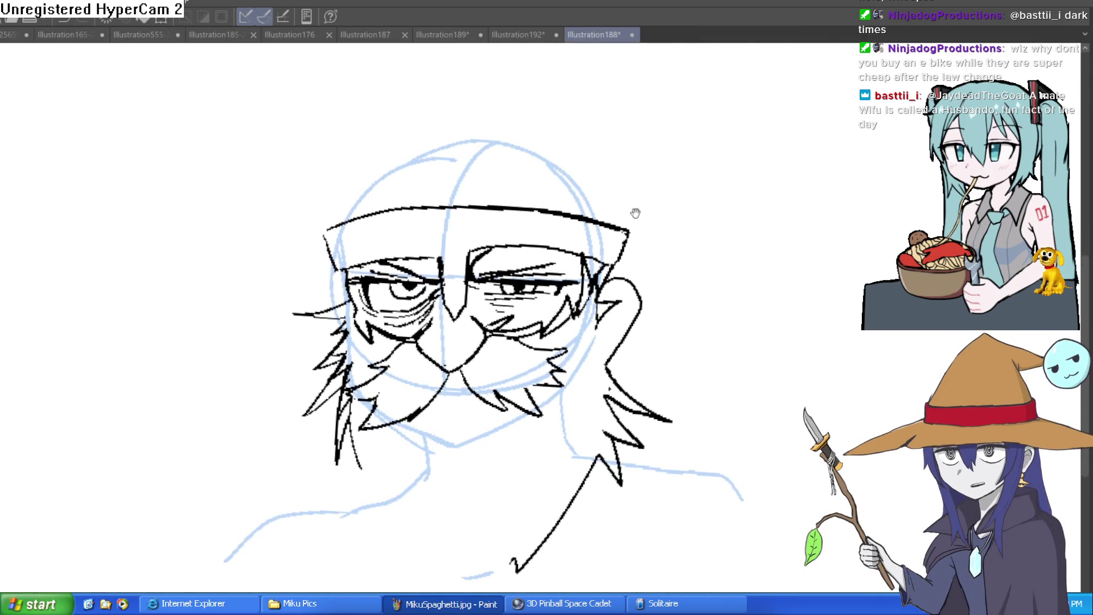
Step: Try two strokes up the hat's sides, undo them, and switch to Construct 3's Layout 1
scroll(422, 175, "up", 2)
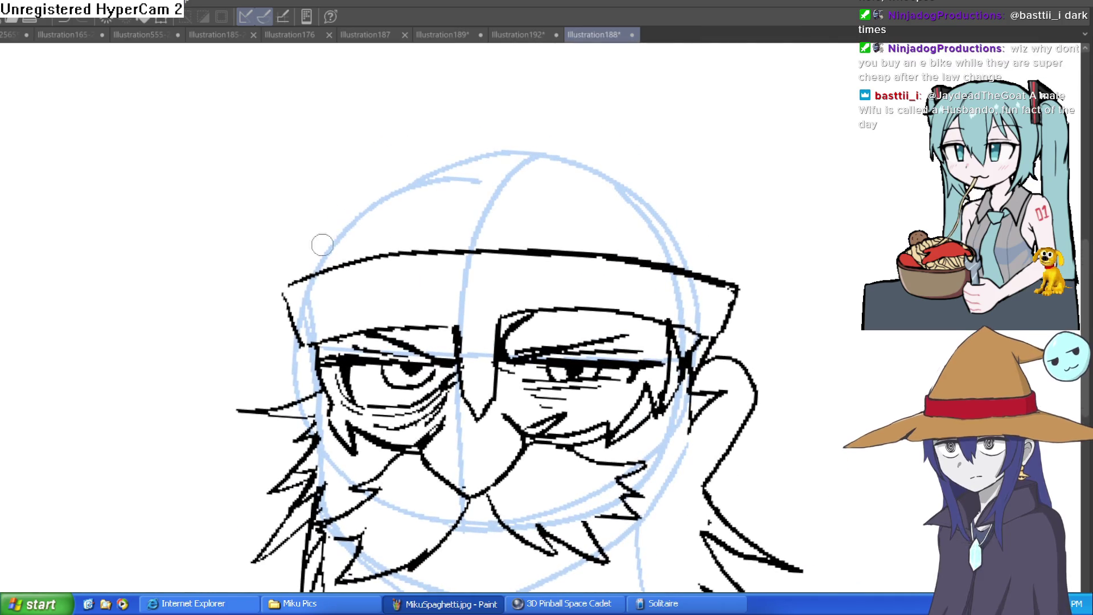
left_click_drag(303, 277, 373, 138)
mouse_move(723, 283)
left_mouse_down()
mouse_move(671, 171)
mouse_move(544, 117)
left_mouse_up()
key("ctrl+z")
key("ctrl+z")
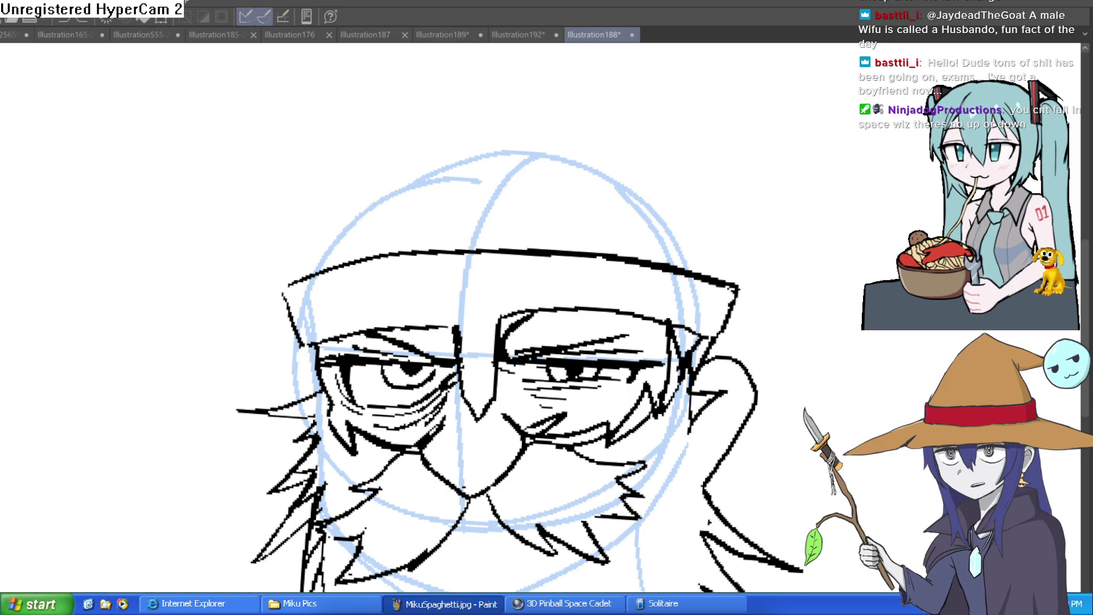
key("alt+Tab")
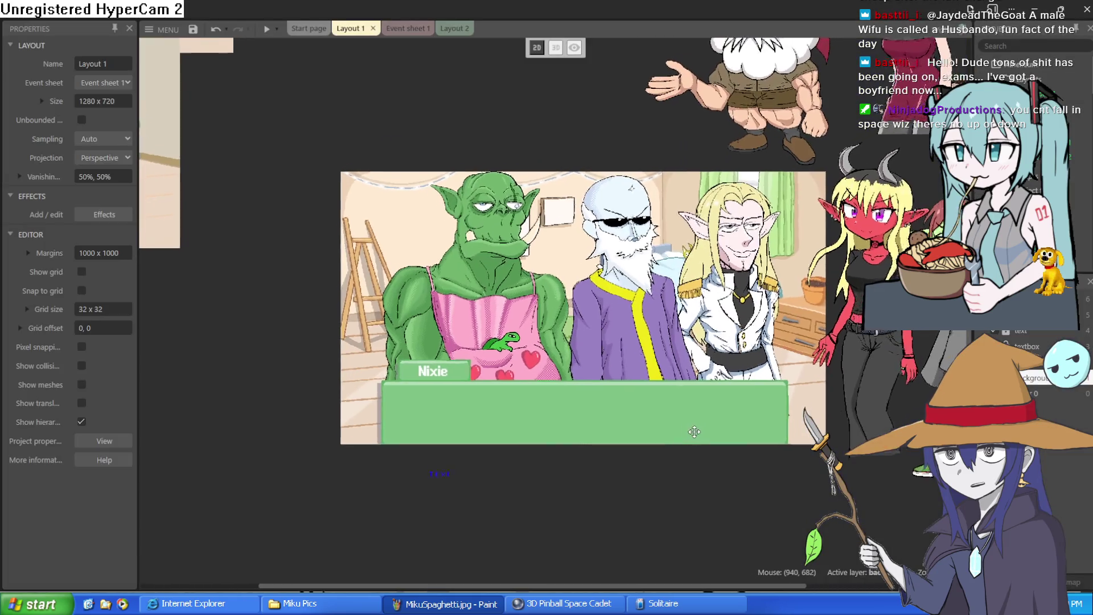
scroll(483, 186, "up", 6)
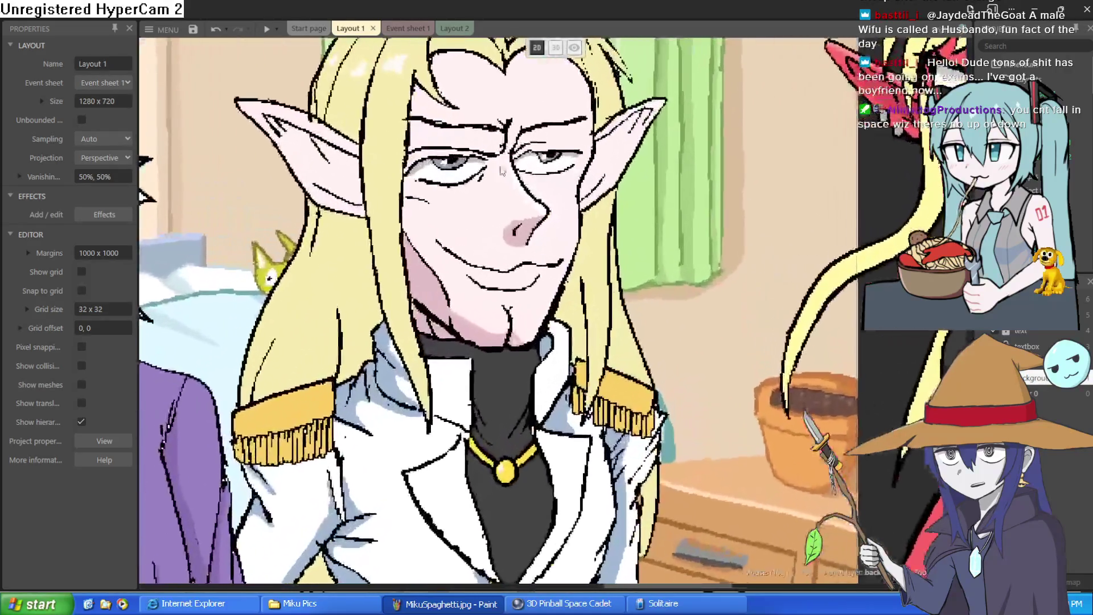
scroll(482, 186, "up", 3)
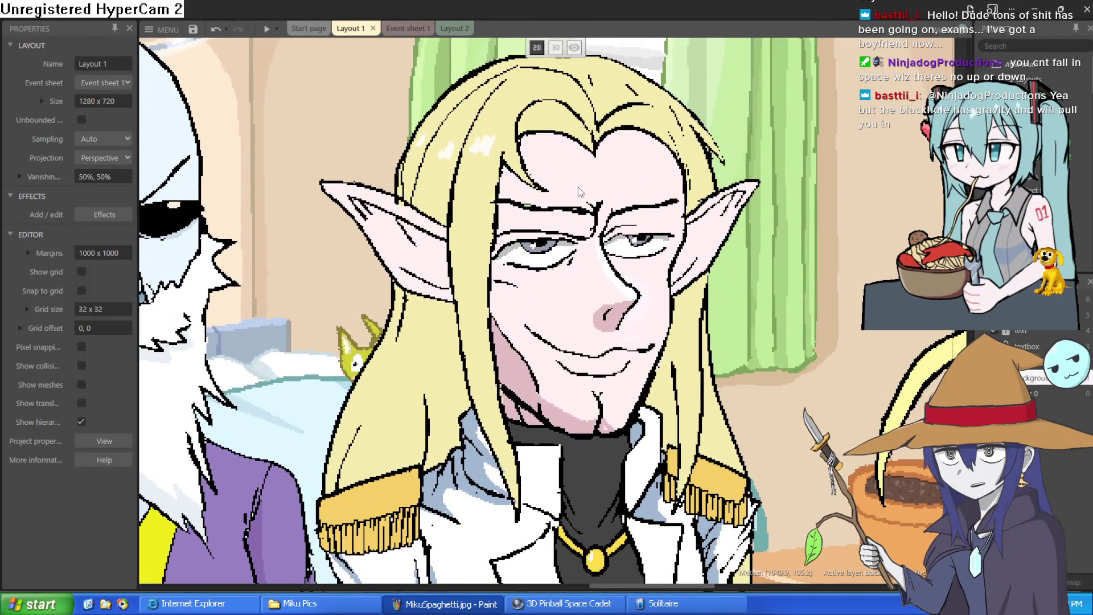
scroll(577, 202, "up", 2)
scroll(576, 202, "down", 4)
scroll(575, 204, "up", 4)
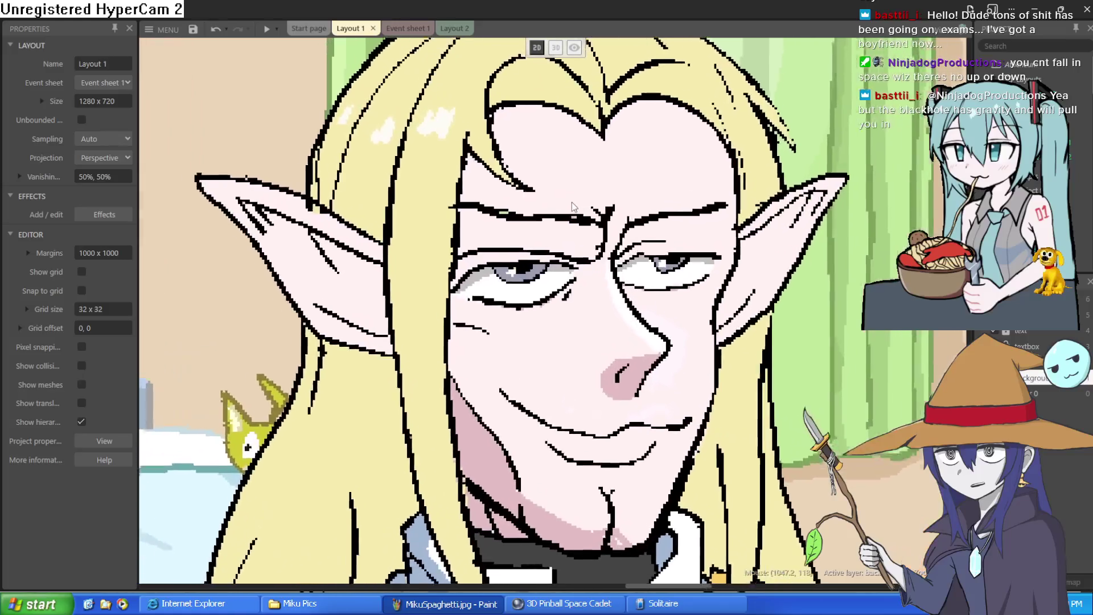
scroll(572, 206, "down", 3)
scroll(571, 221, "up", 2)
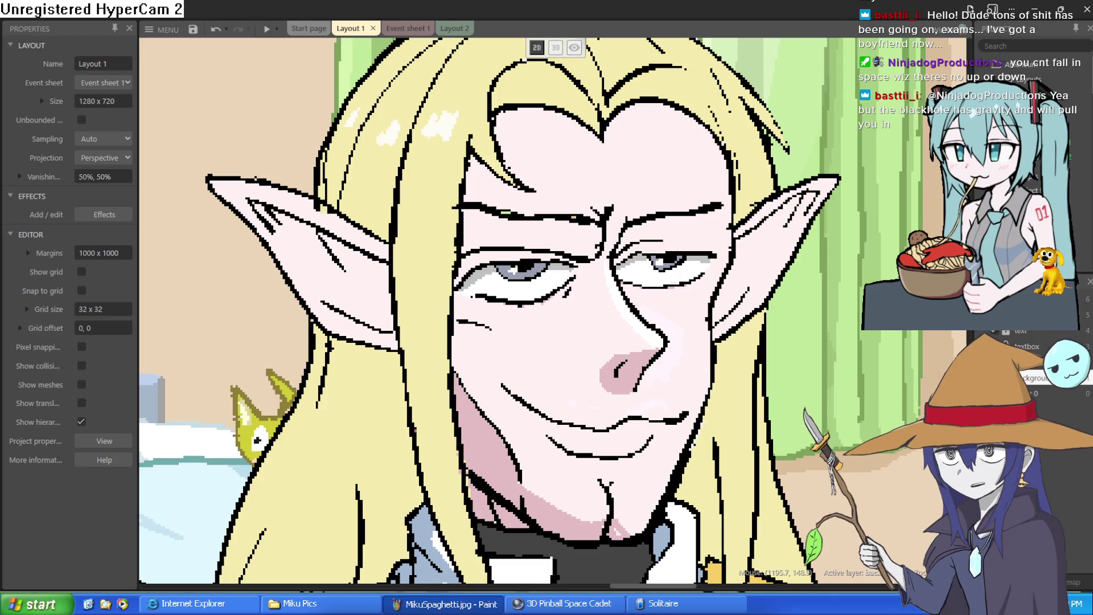
scroll(645, 325, "down", 5)
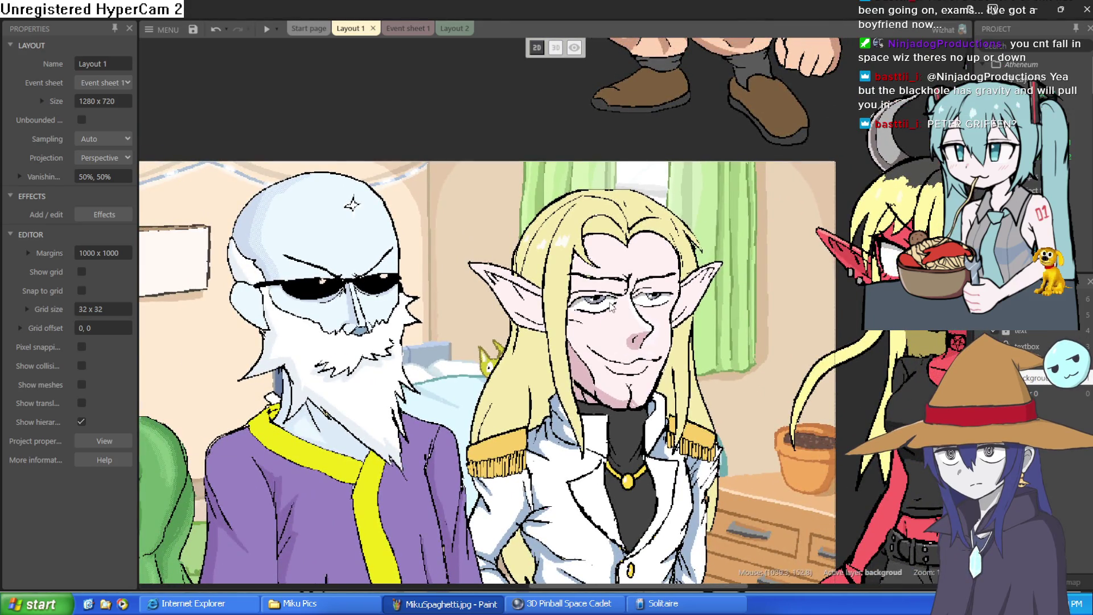
Step: Nudge the elf, blue-haired girl and goblin sprites, then move Sprite6 down-left to about 984, -217
left_click_drag(607, 310, 491, 292)
scroll(491, 292, "down", 5)
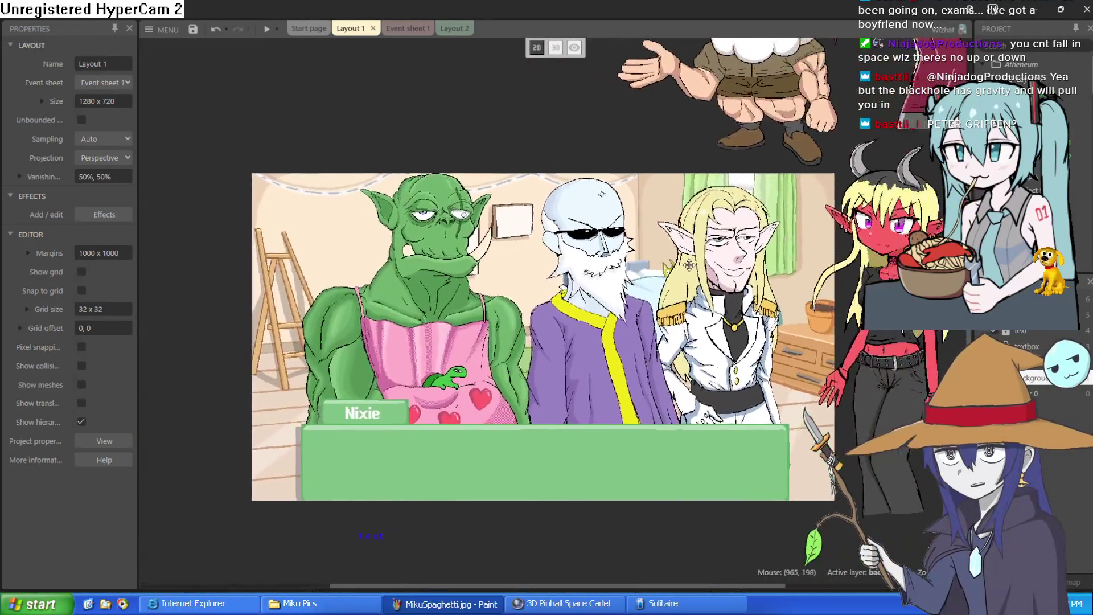
mouse_move(689, 265)
left_mouse_down()
mouse_move(575, 305)
mouse_move(371, 287)
left_mouse_up()
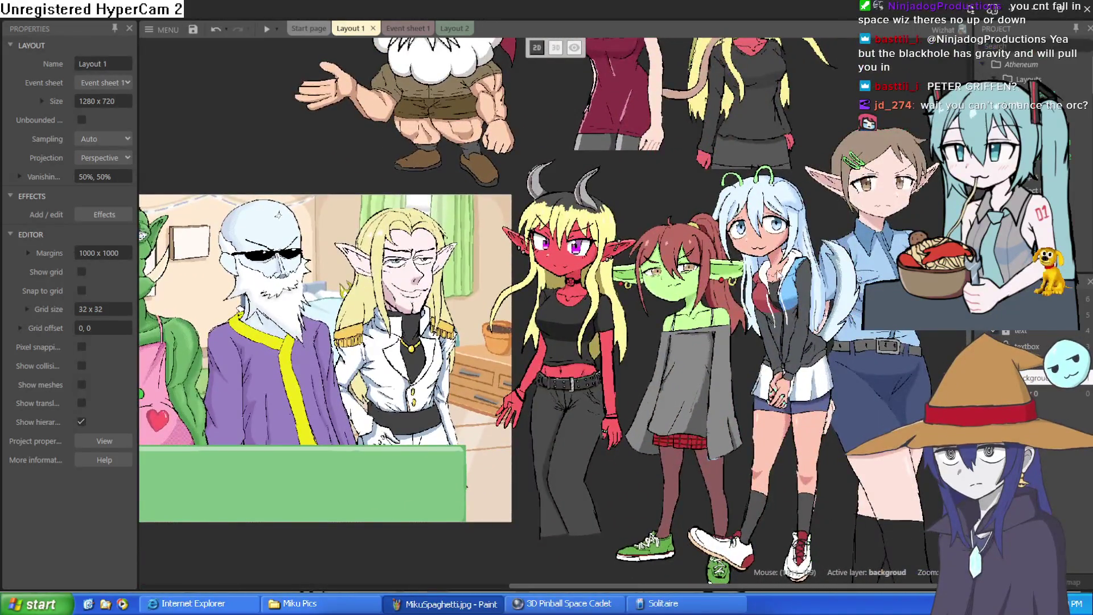
left_click_drag(865, 257, 906, 243)
left_click_drag(797, 337, 809, 327)
mouse_move(683, 350)
left_mouse_down()
mouse_move(672, 340)
mouse_move(681, 333)
left_mouse_up()
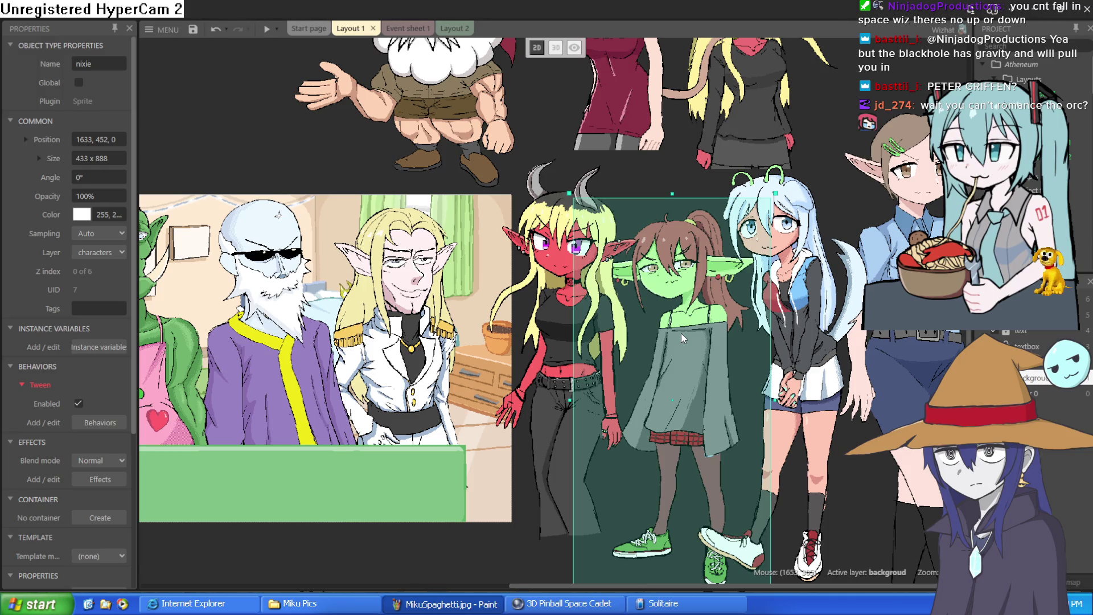
left_click_drag(477, 260, 800, 257)
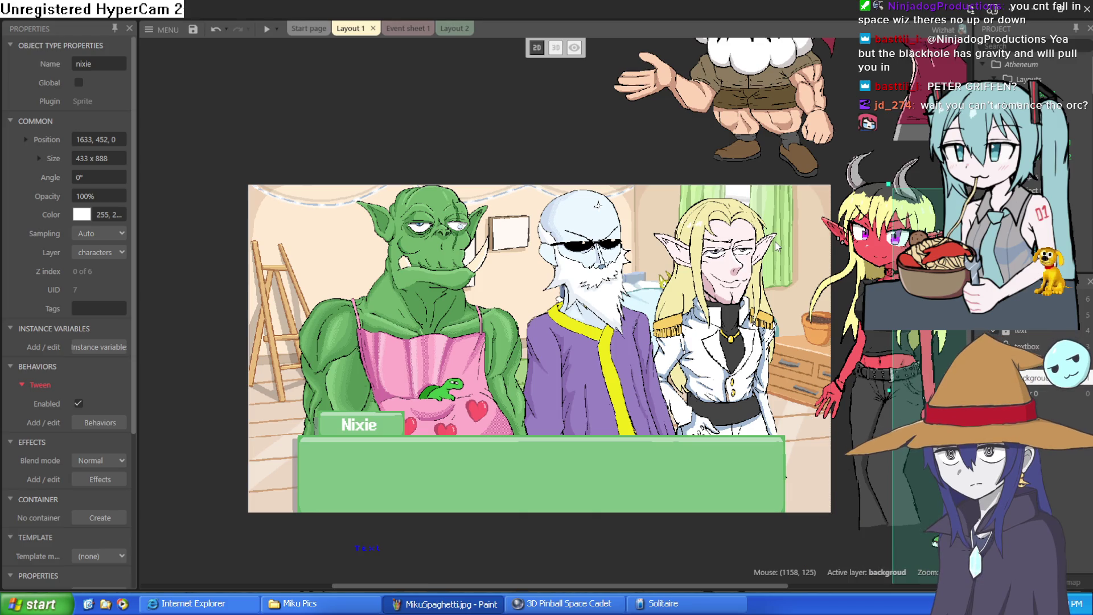
left_click_drag(802, 168, 760, 225)
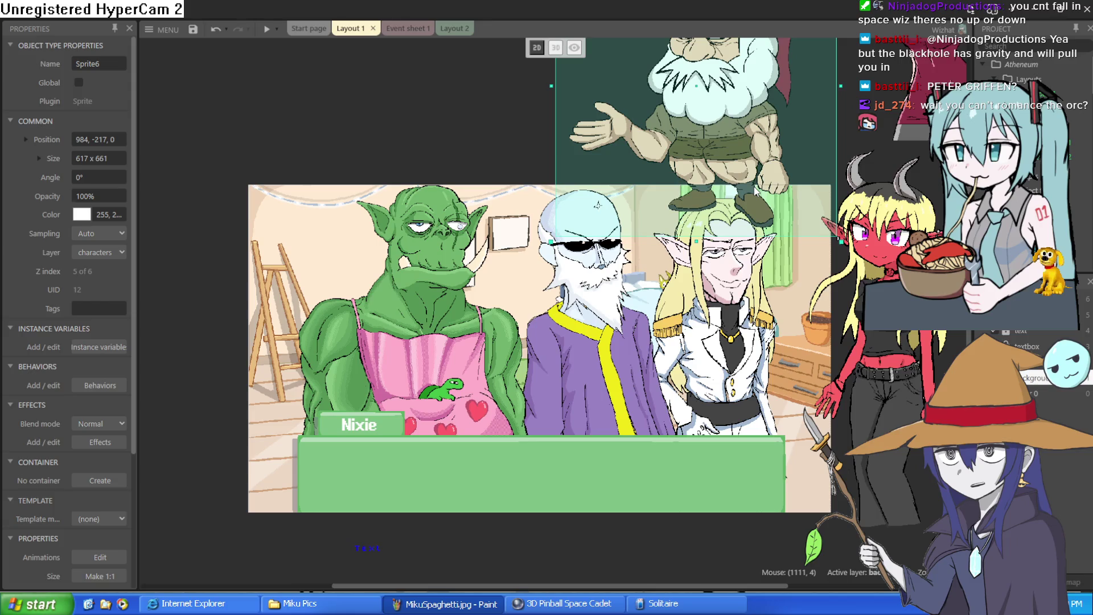
Step: Move Sprite6 back above the scene to about 955, -318 and deselect it
mouse_move(754, 188)
left_mouse_down()
mouse_move(747, 122)
mouse_move(750, 144)
left_mouse_up()
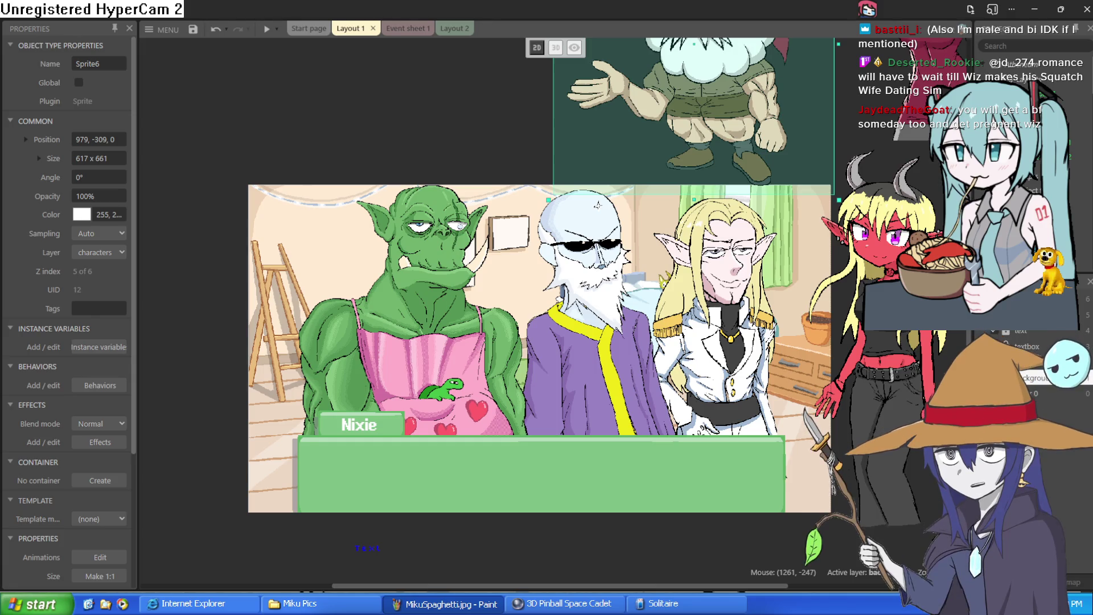
left_click_drag(765, 188, 755, 186)
left_click_drag(753, 181, 752, 179)
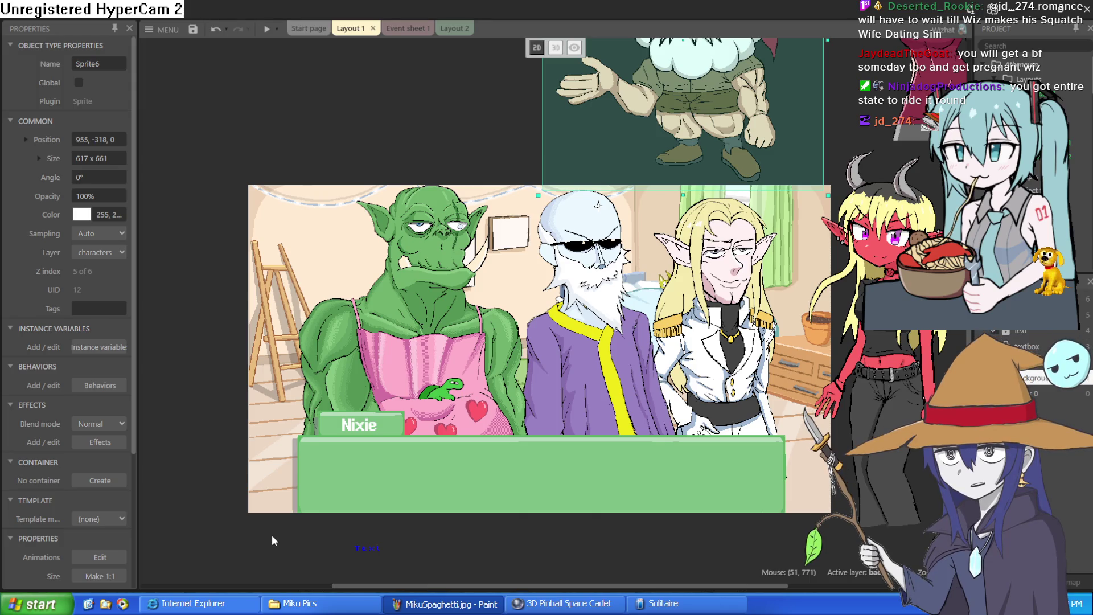
left_click(480, 135)
left_click_drag(481, 135, 424, 316)
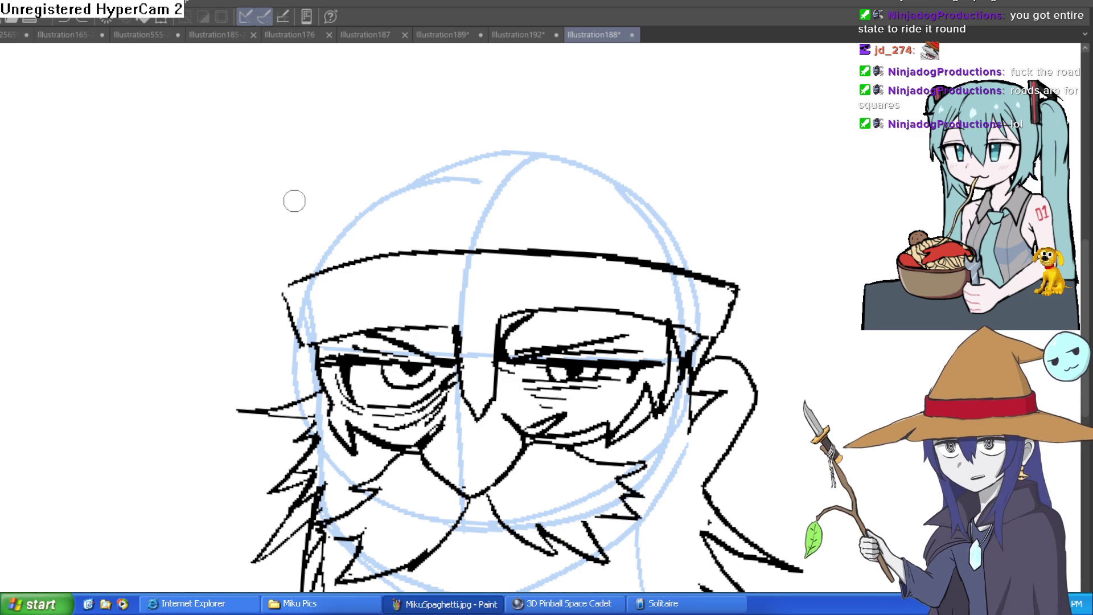
Step: Zoom into the face and paint a heavier black stroke along the upper eyelid and brow
left_click_drag(222, 219, 319, 137)
key("ctrl+z")
left_click_drag(522, 394, 485, 302)
scroll(485, 302, "up", 3)
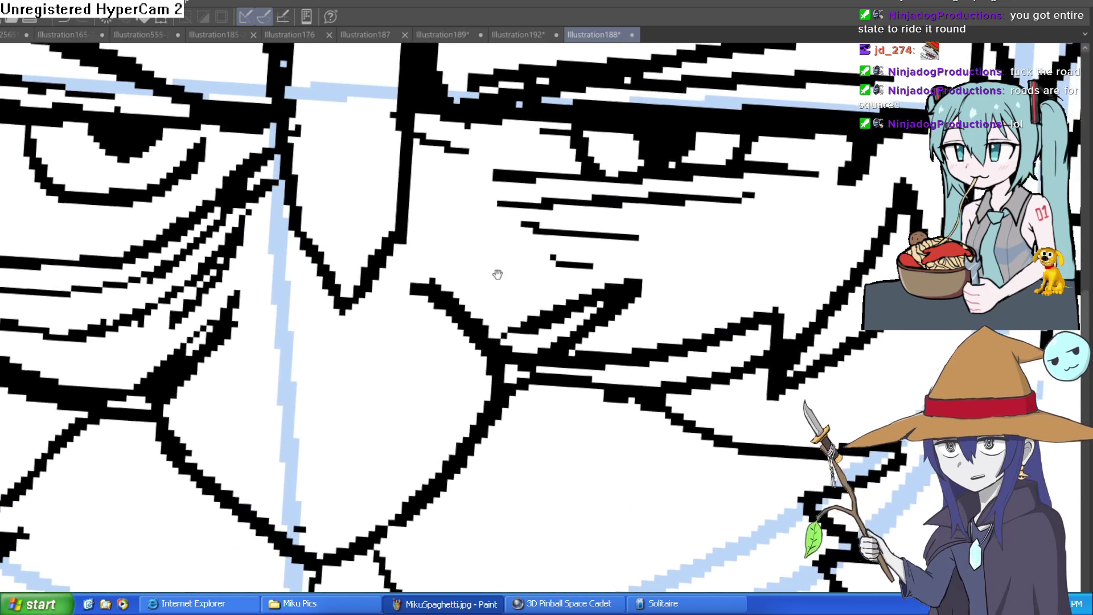
left_click_drag(521, 285, 366, 205)
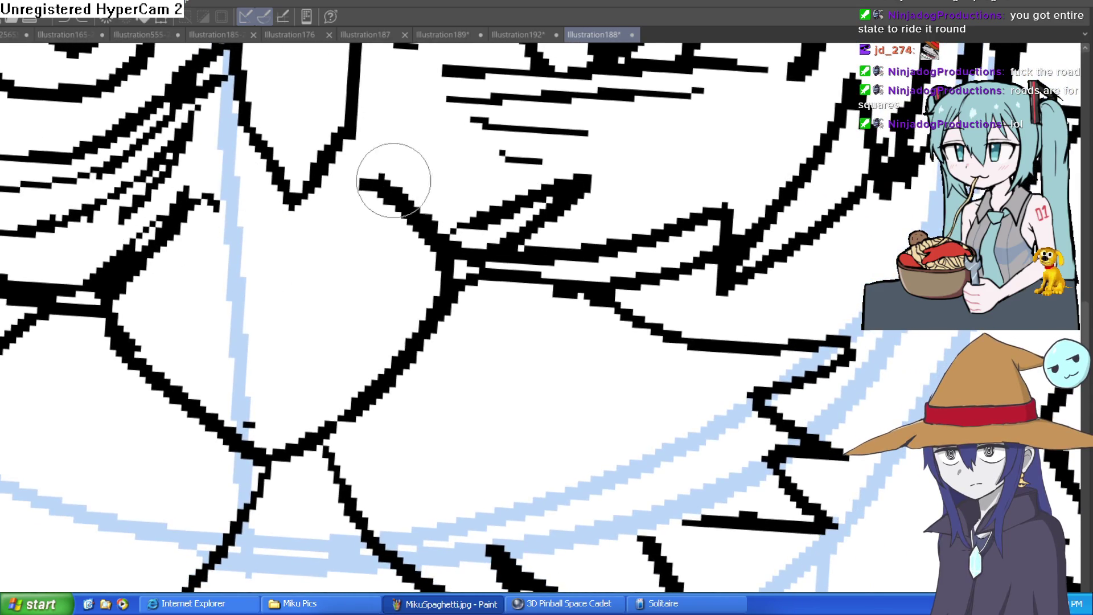
scroll(549, 146, "down", 3)
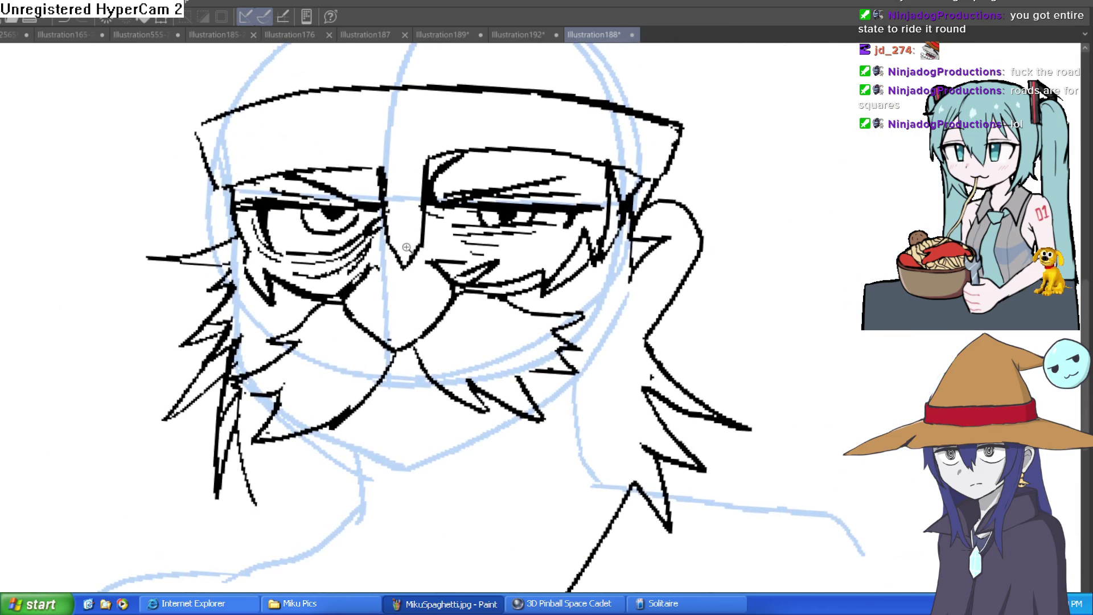
scroll(417, 228, "up", 5)
scroll(383, 280, "down", 2)
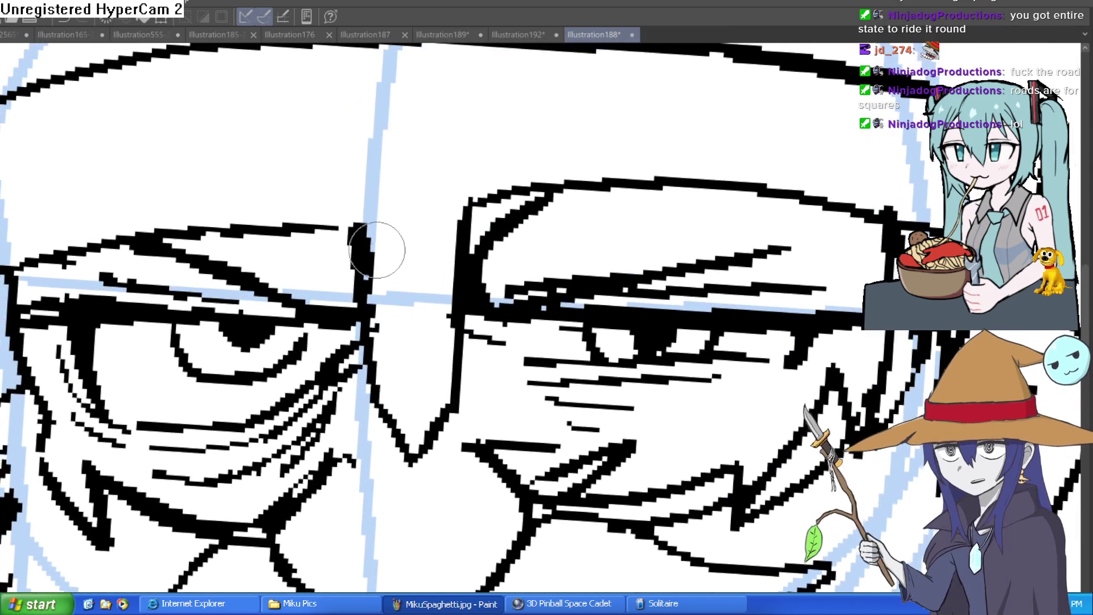
scroll(617, 180, "down", 3)
scroll(617, 180, "up", 5)
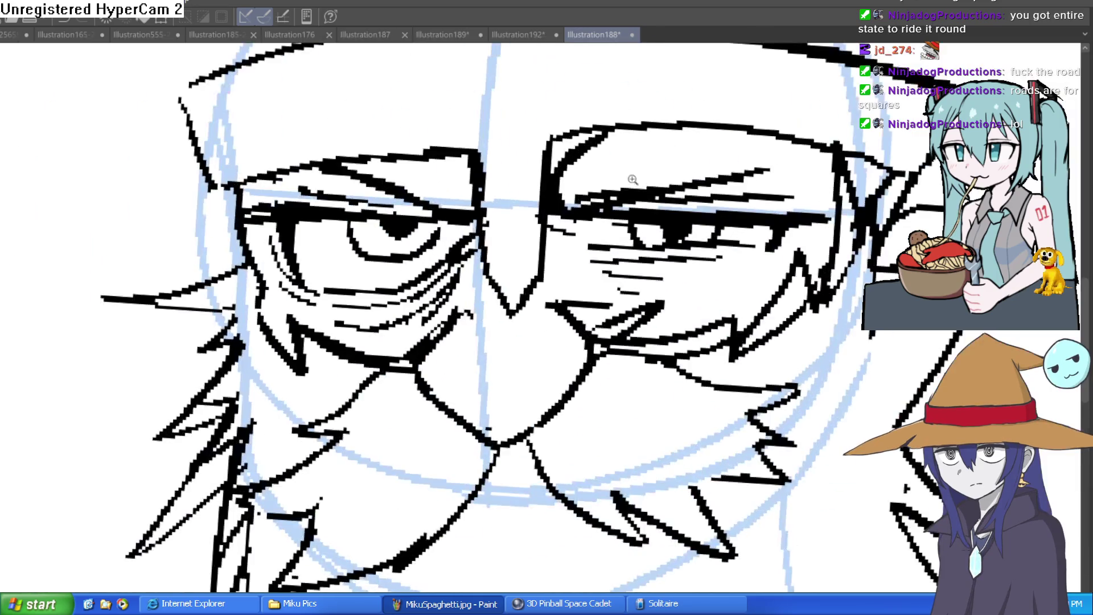
scroll(493, 202, "up", 2)
mouse_move(493, 202)
left_mouse_down()
mouse_move(694, 57)
mouse_move(677, 69)
left_mouse_up()
scroll(677, 69, "down", 4)
scroll(747, 201, "up", 1)
scroll(747, 202, "up", 1)
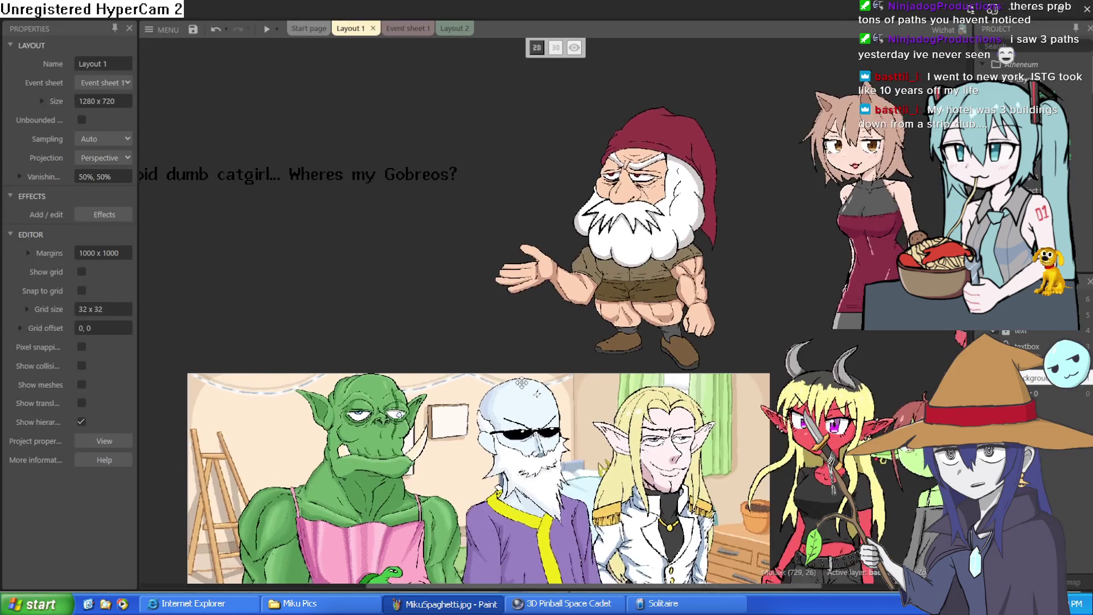
Step: Nudge the blond elf sprite slightly, and move the bearded old-man sprite up and left
scroll(522, 382, "up", 5)
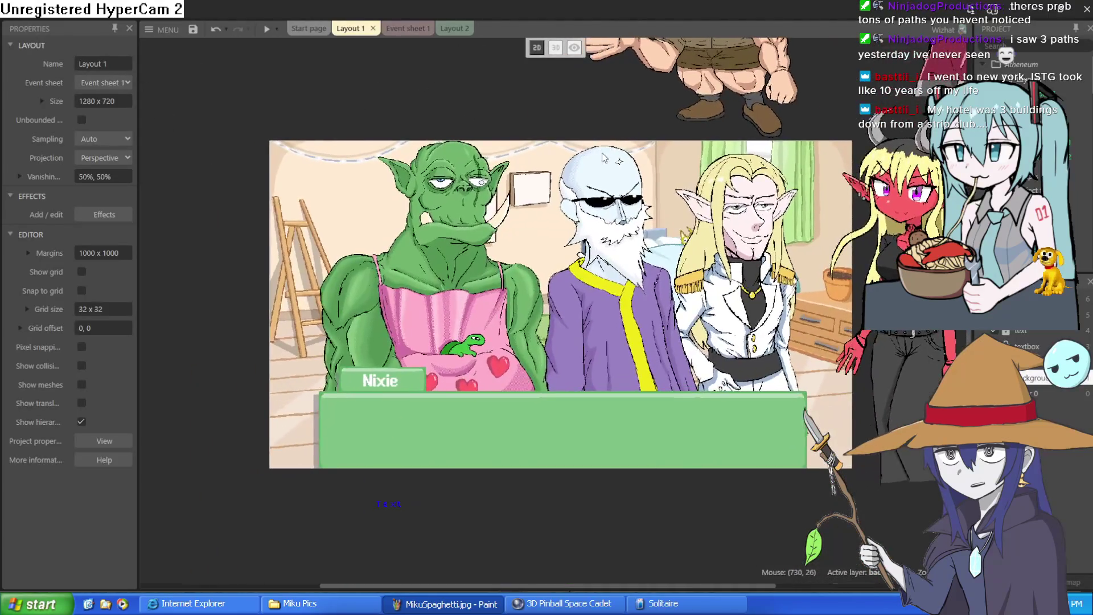
scroll(565, 323, "down", 2)
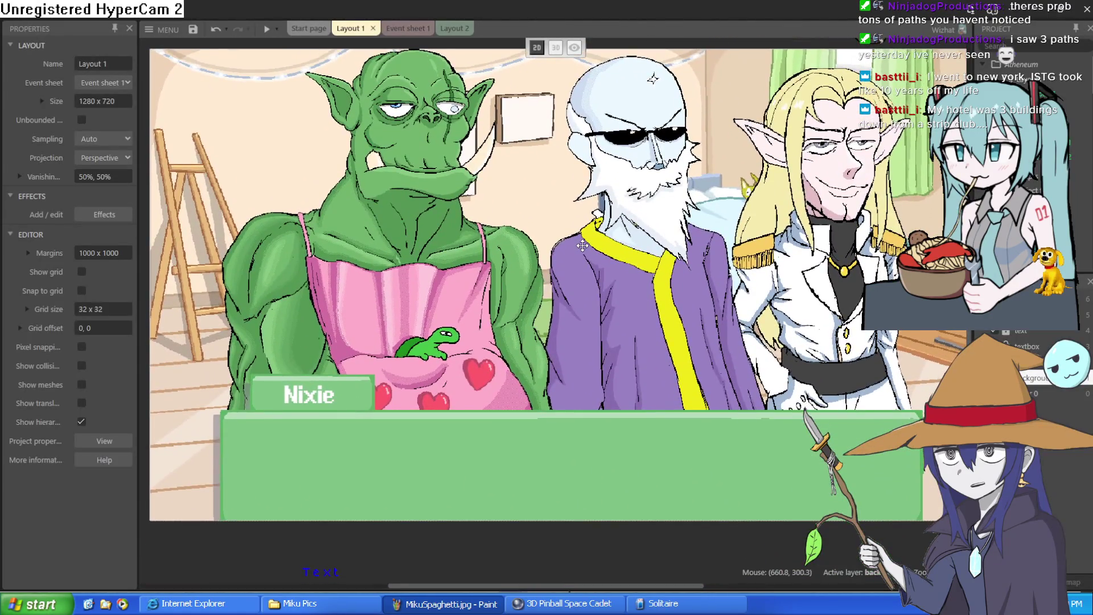
scroll(562, 262, "right", 3)
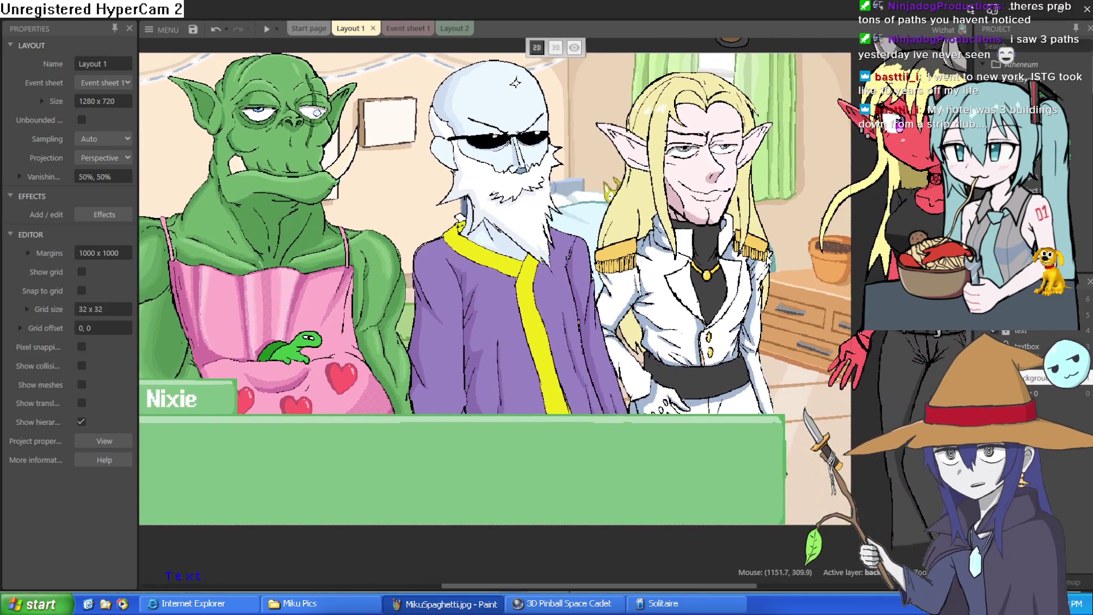
left_click(767, 255)
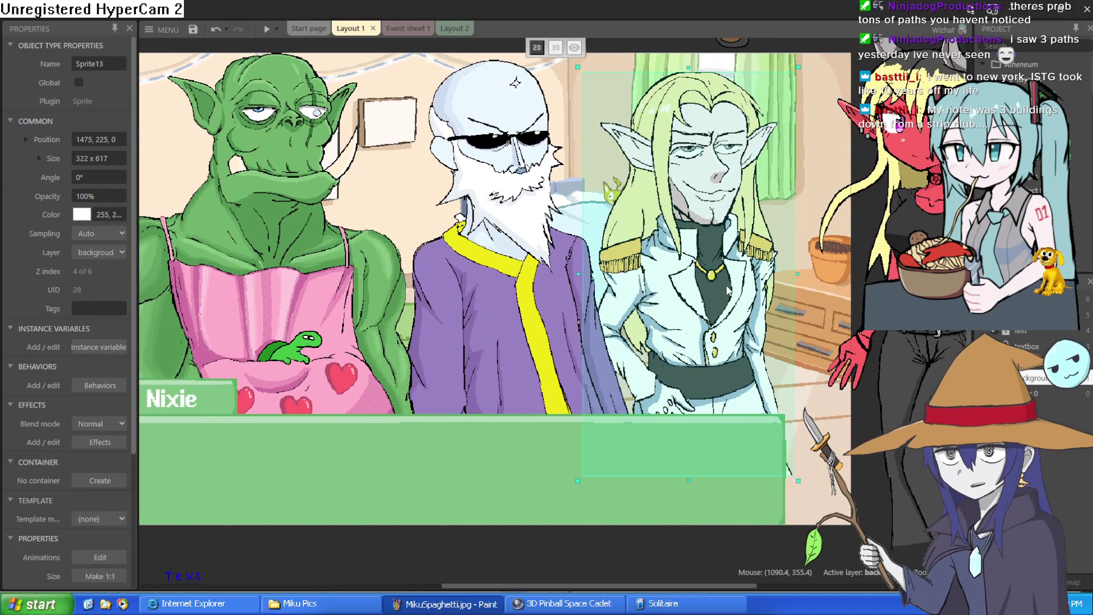
left_click_drag(718, 284, 721, 287)
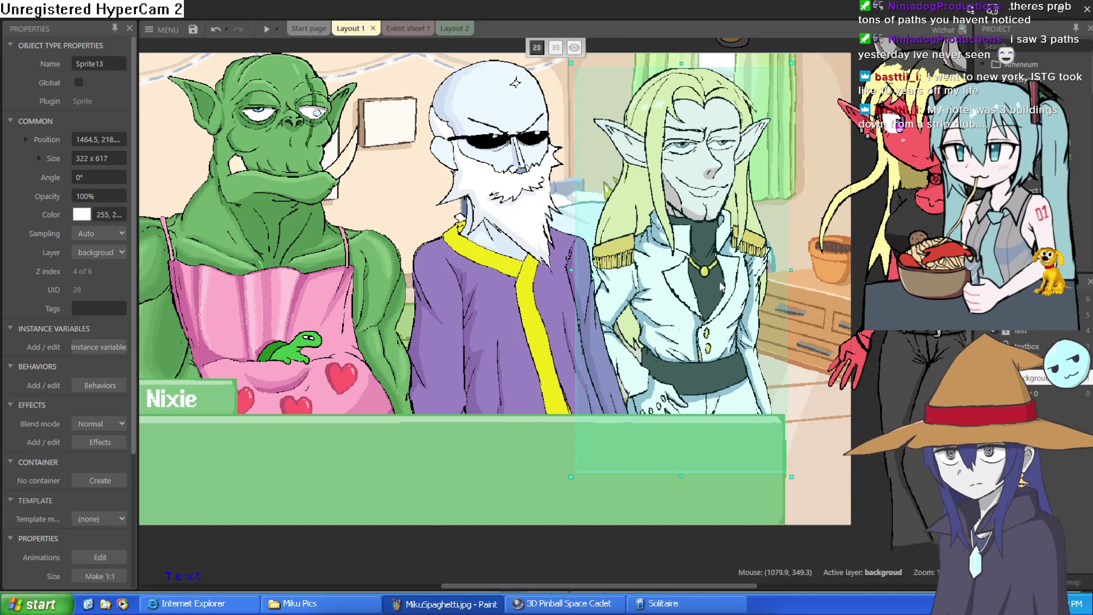
mouse_move(502, 306)
left_mouse_down()
mouse_move(493, 306)
mouse_move(494, 247)
mouse_move(494, 281)
left_mouse_up()
scroll(577, 248, "up", 2)
scroll(577, 248, "left", 1)
mouse_move(586, 288)
left_mouse_down()
mouse_move(567, 311)
mouse_move(569, 302)
left_mouse_up()
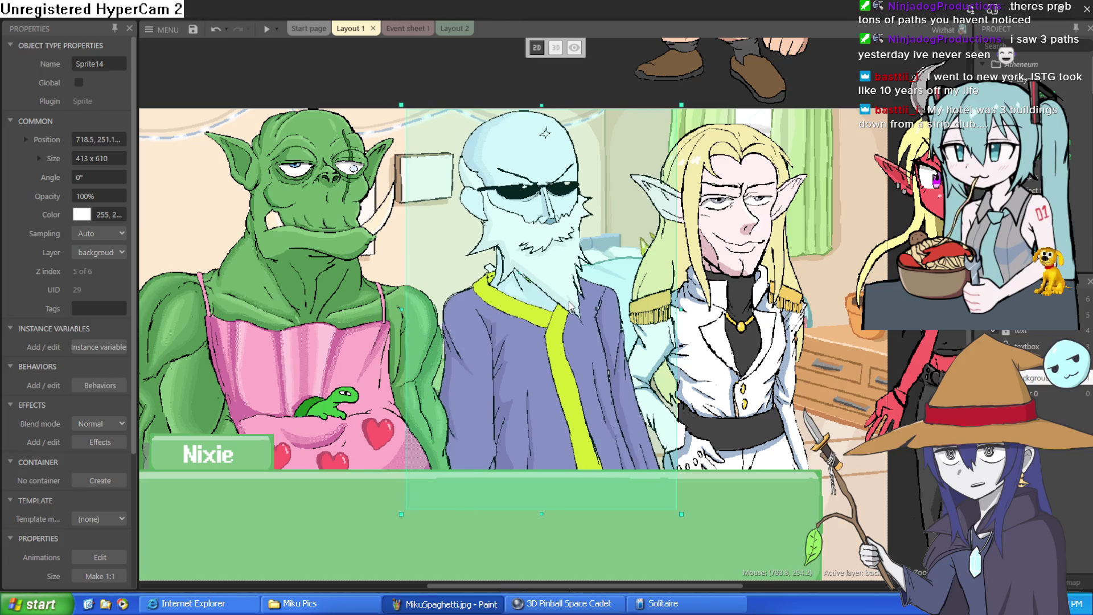
Step: Check Sprite9 and the Sprite6 dwarf above the scene, panning to locate the green goblin
left_click(437, 75)
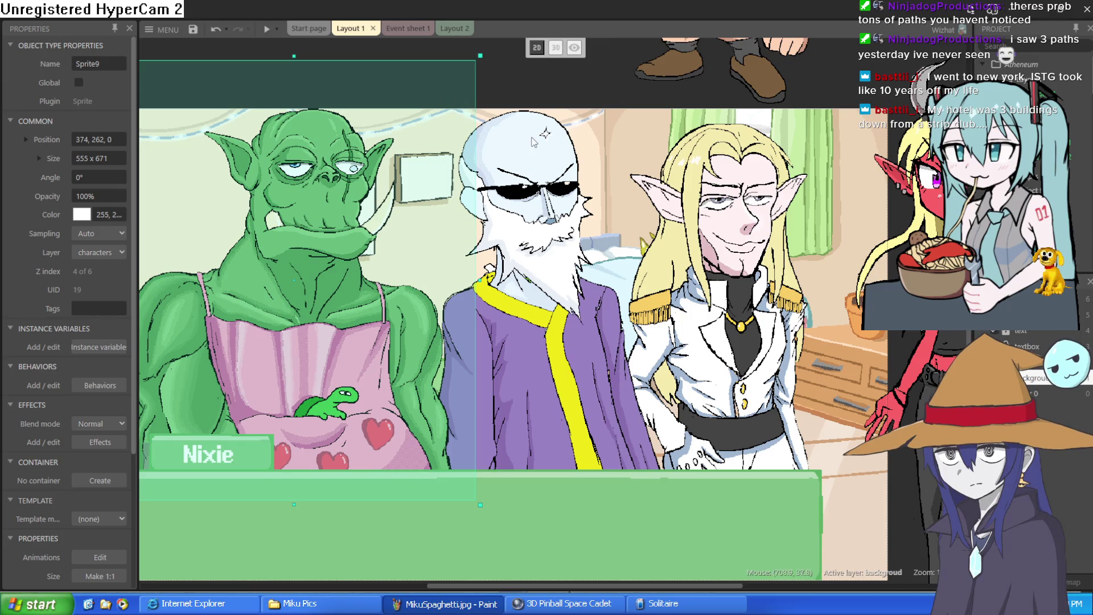
left_click(594, 78)
left_click(448, 69)
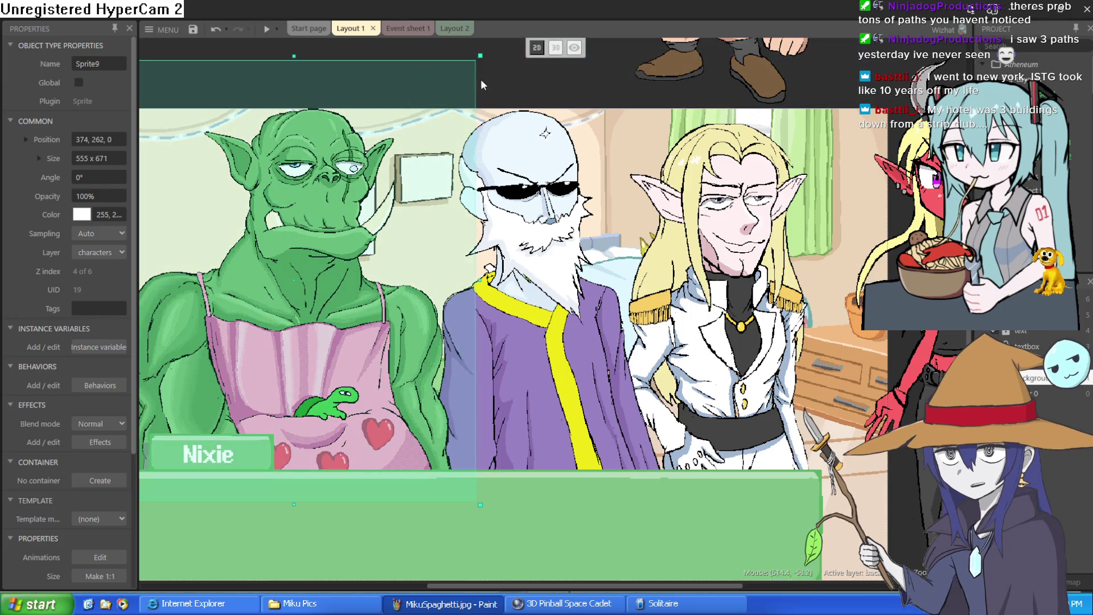
scroll(382, 82, "right", 5)
mouse_move(577, 245)
left_mouse_down()
mouse_move(630, 235)
mouse_move(647, 247)
left_mouse_up()
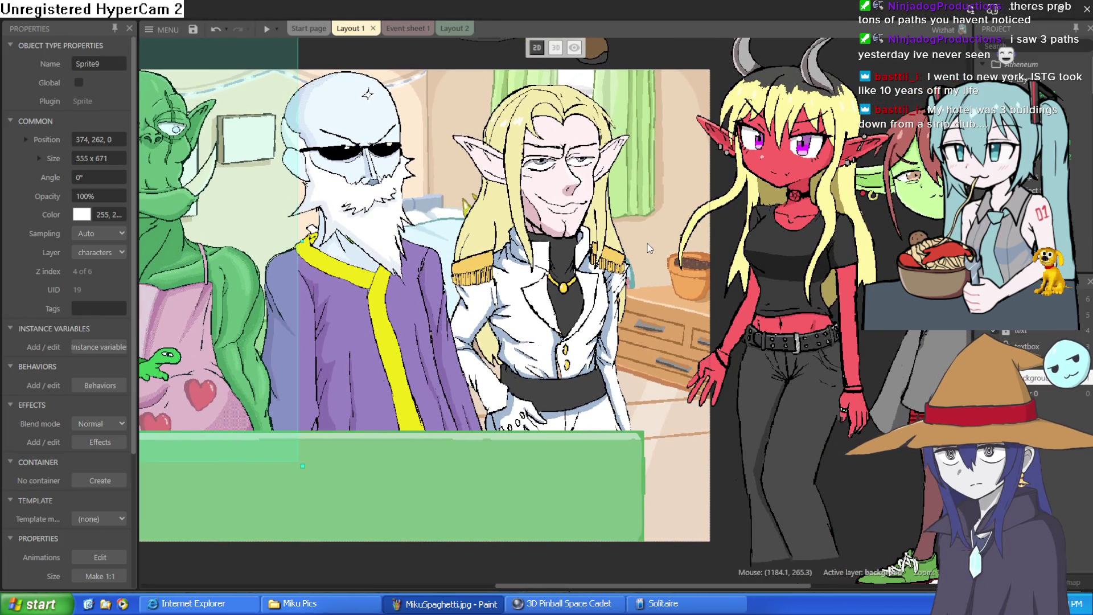
scroll(649, 245, "left", 5)
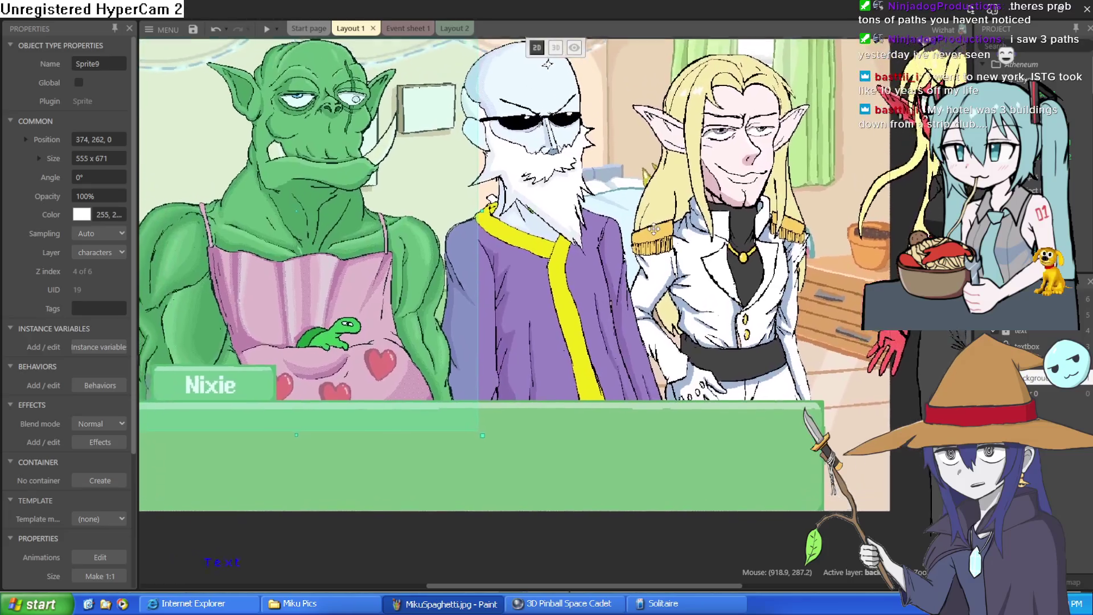
scroll(667, 264, "up", 2)
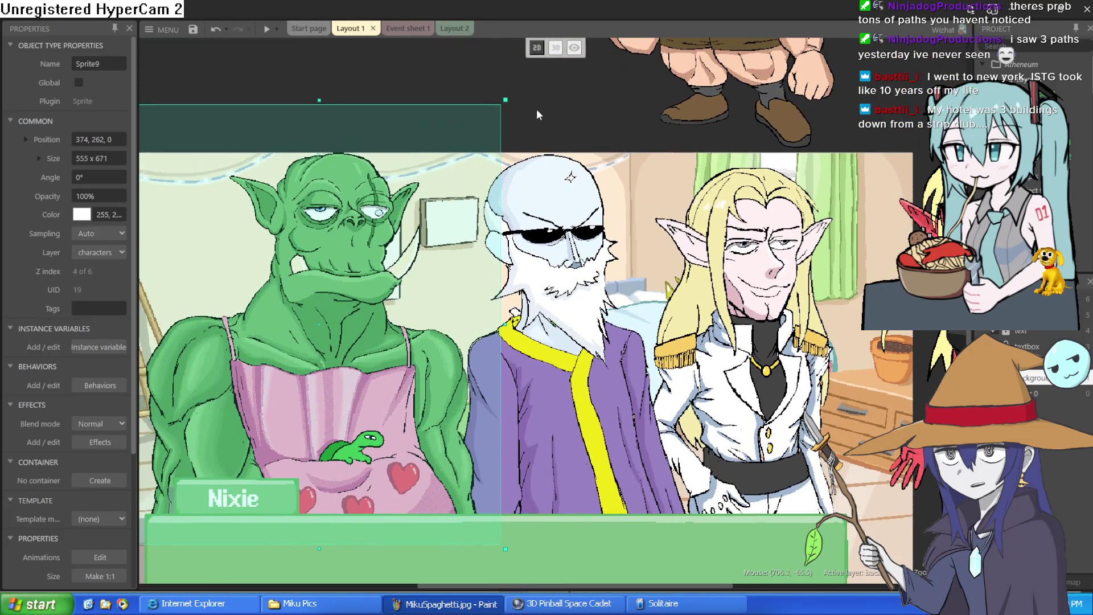
left_click(537, 111)
left_click(450, 70)
scroll(460, 247, "down", 2)
scroll(460, 247, "right", 5)
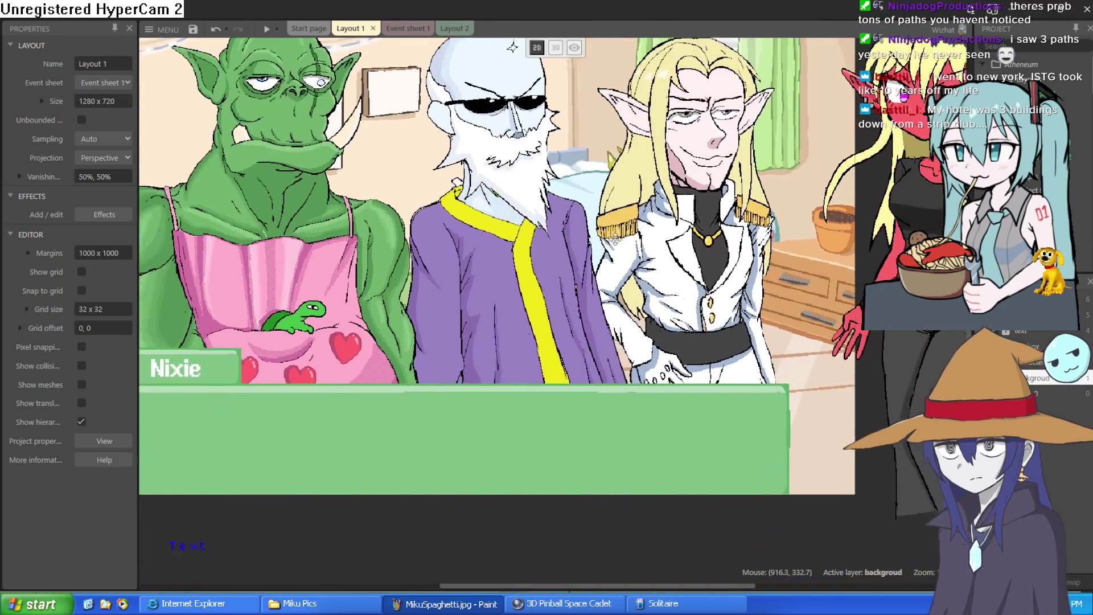
Step: Move the goblin-girl sprite left into the scene and delete the elf sprite
mouse_move(558, 314)
left_mouse_down()
mouse_move(376, 336)
mouse_move(331, 375)
left_mouse_up()
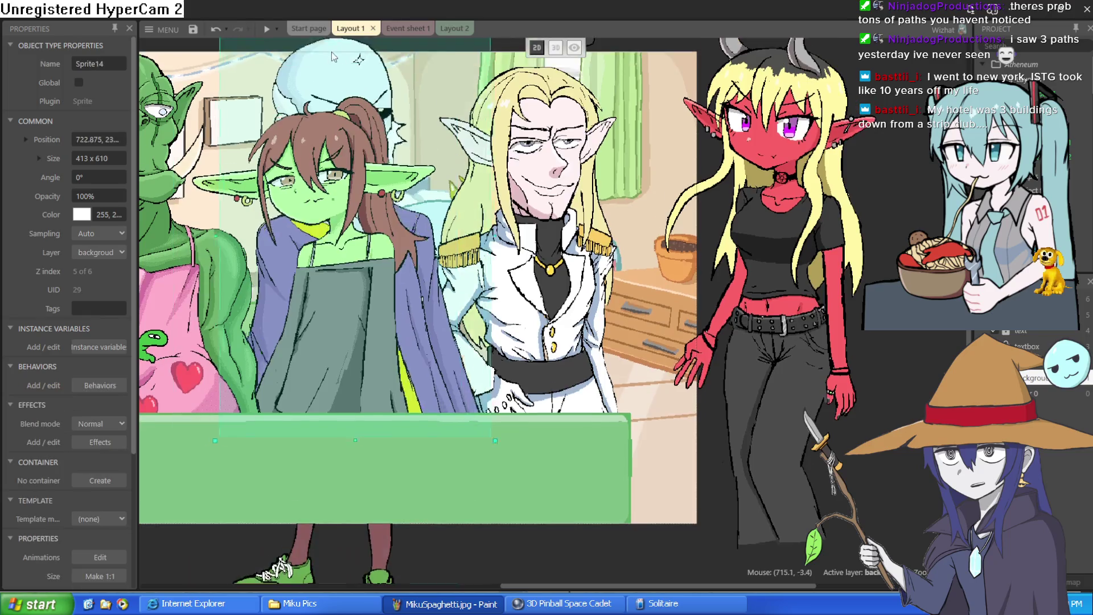
scroll(328, 50, "up", 1)
left_click(524, 269)
key("Delete")
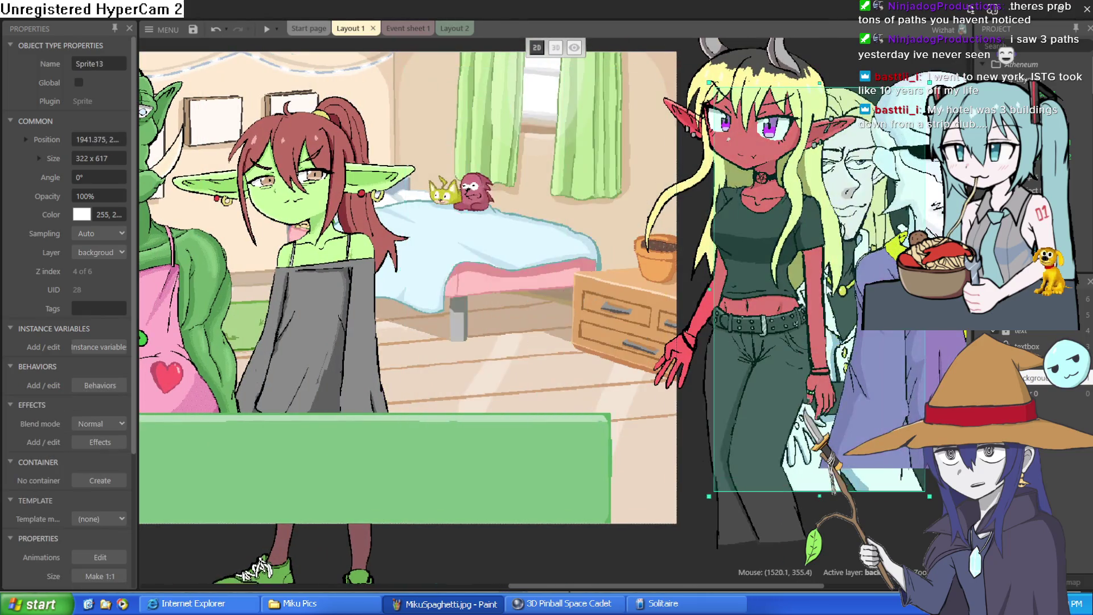
Step: Drag the orc sprite out of the room past its left edge
scroll(399, 285, "left", 5)
left_click(204, 315)
scroll(205, 317, "left", 5)
left_click_drag(204, 315, 246, 430)
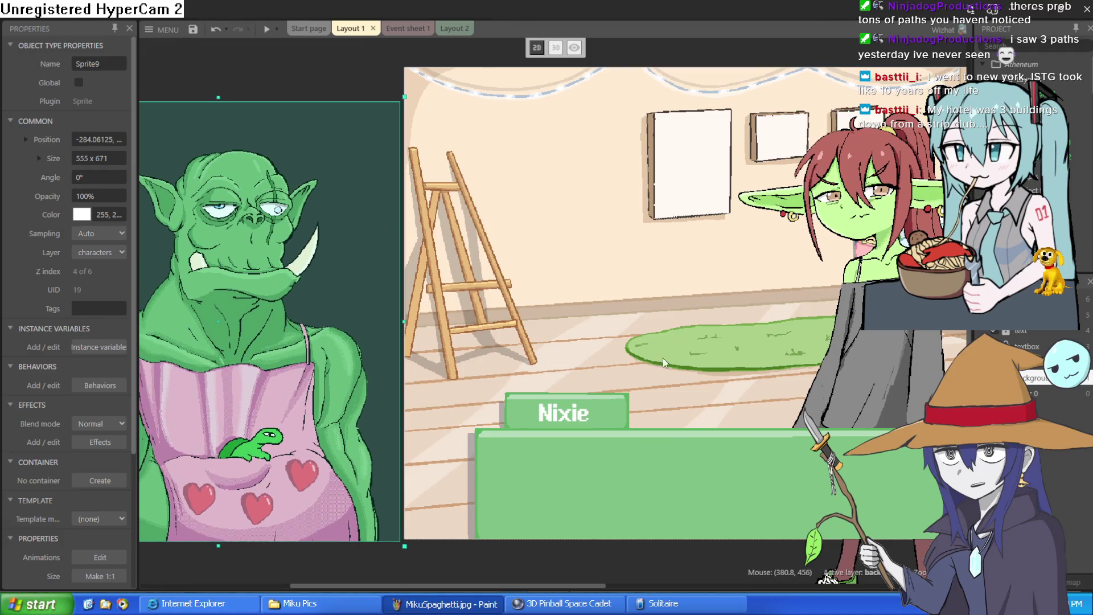
Step: Shift Nixie slightly left, then move it up above the room background
scroll(246, 430, "right", 7)
scroll(245, 430, "down", 1)
left_click(667, 324)
left_click_drag(666, 320, 629, 316)
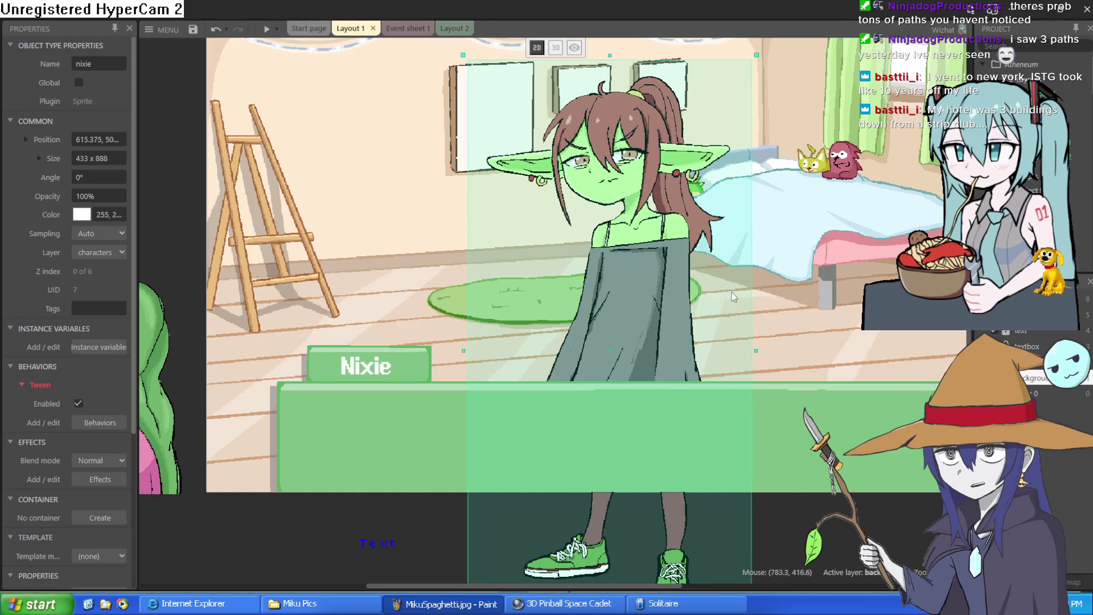
scroll(717, 347, "right", 2)
scroll(717, 348, "up", 2)
left_click(644, 89)
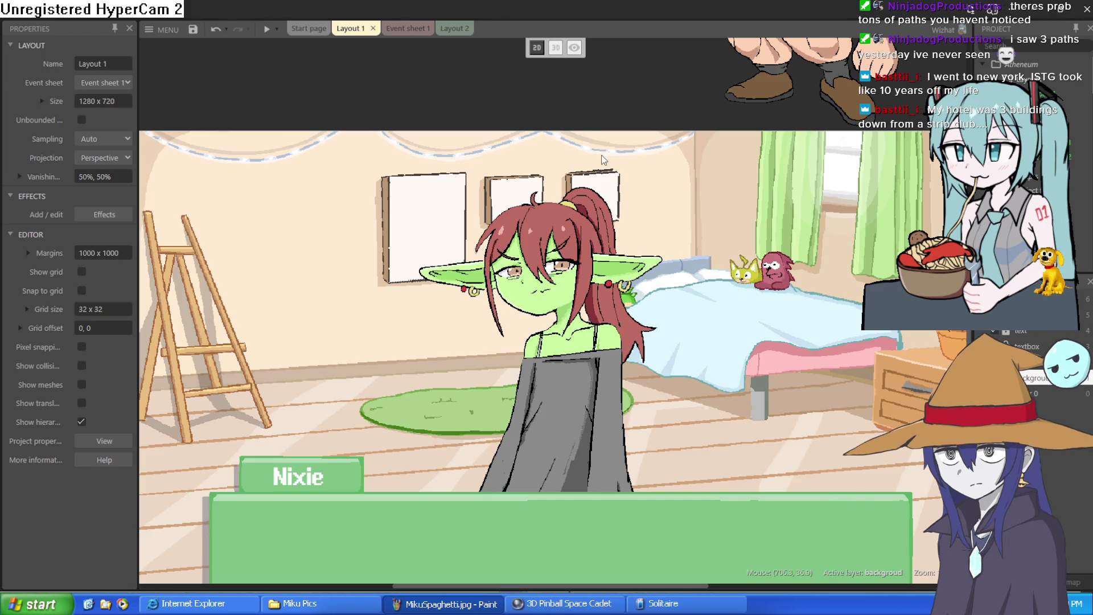
left_click(602, 455)
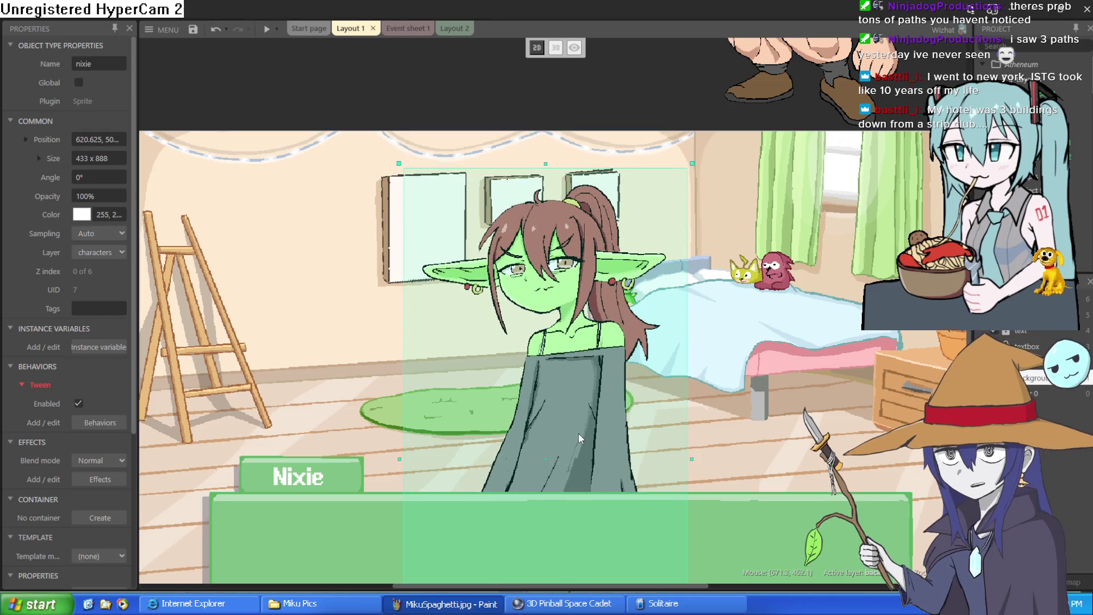
mouse_move(593, 407)
left_mouse_down()
mouse_move(617, 9)
mouse_move(507, 75)
mouse_move(540, 130)
left_mouse_up()
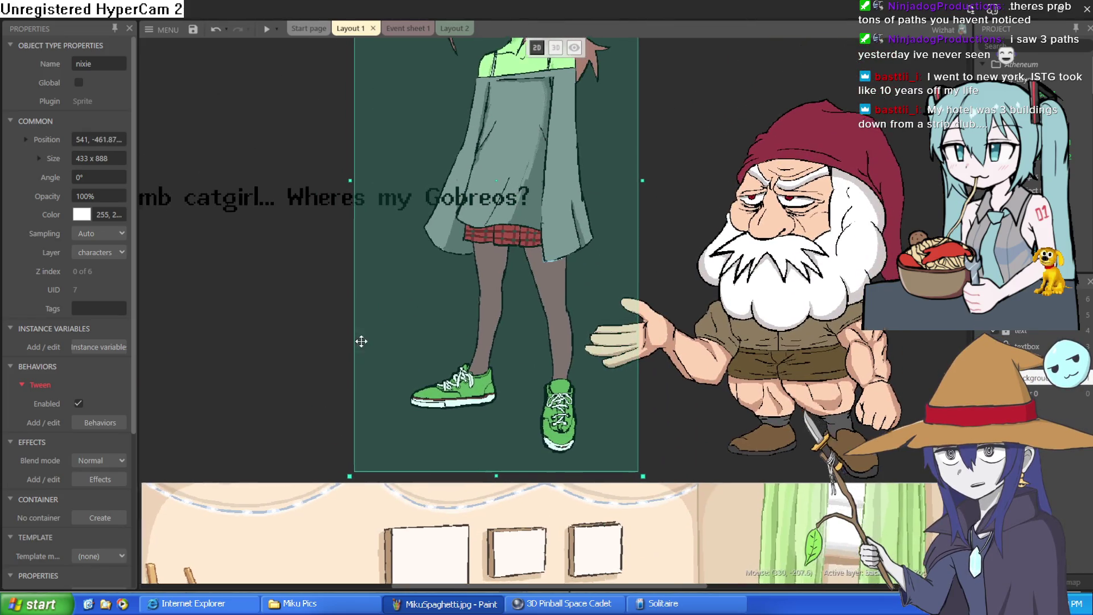
Step: Drag the orc Sprite9 into the middle of the room and nudge it slightly right
left_click_drag(356, 361, 533, 52)
left_click(228, 452)
mouse_move(228, 452)
left_mouse_down()
mouse_move(763, 364)
mouse_move(783, 351)
mouse_move(791, 392)
mouse_move(805, 377)
left_mouse_up()
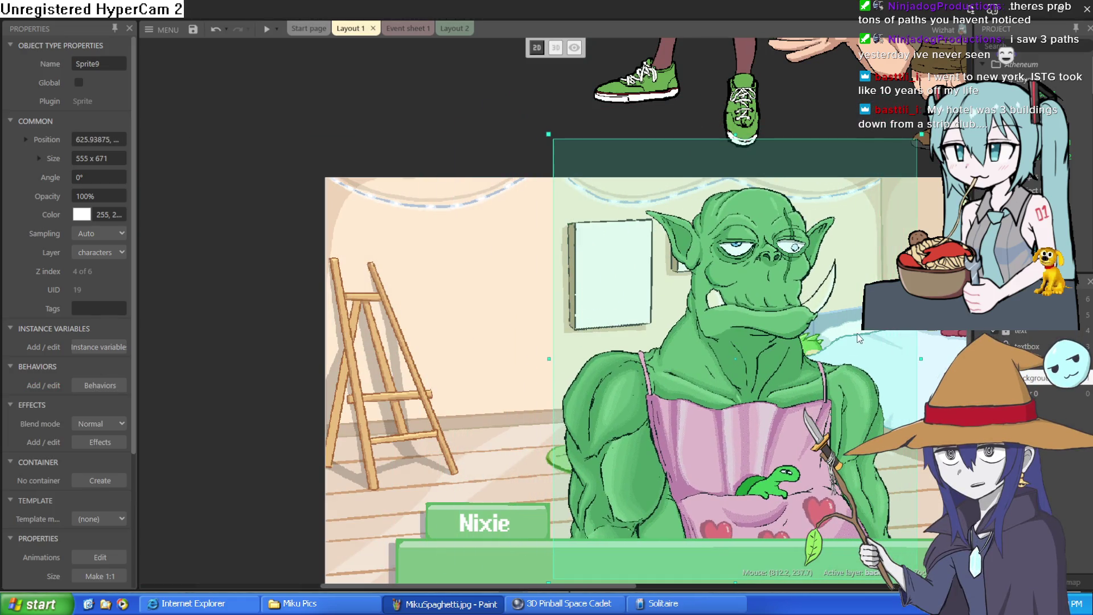
scroll(857, 333, "down", 3)
scroll(856, 333, "right", 5)
mouse_move(651, 323)
left_mouse_down()
mouse_move(660, 320)
mouse_move(662, 344)
left_mouse_up()
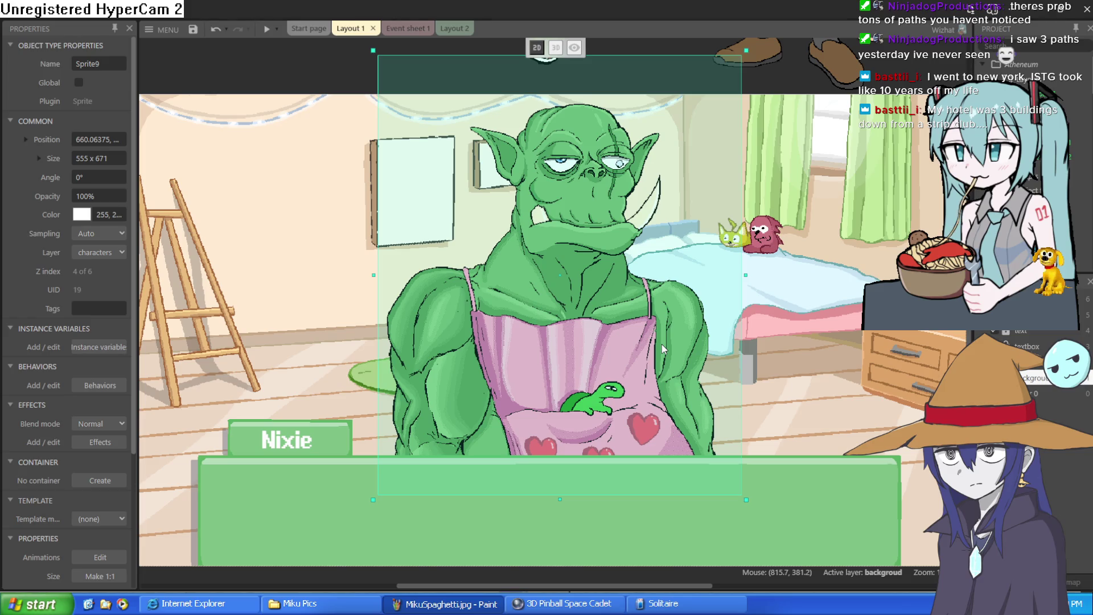
Step: Reposition the bearded Sprite6 gnome above the room, adjusting it slightly sideways
left_click(868, 70)
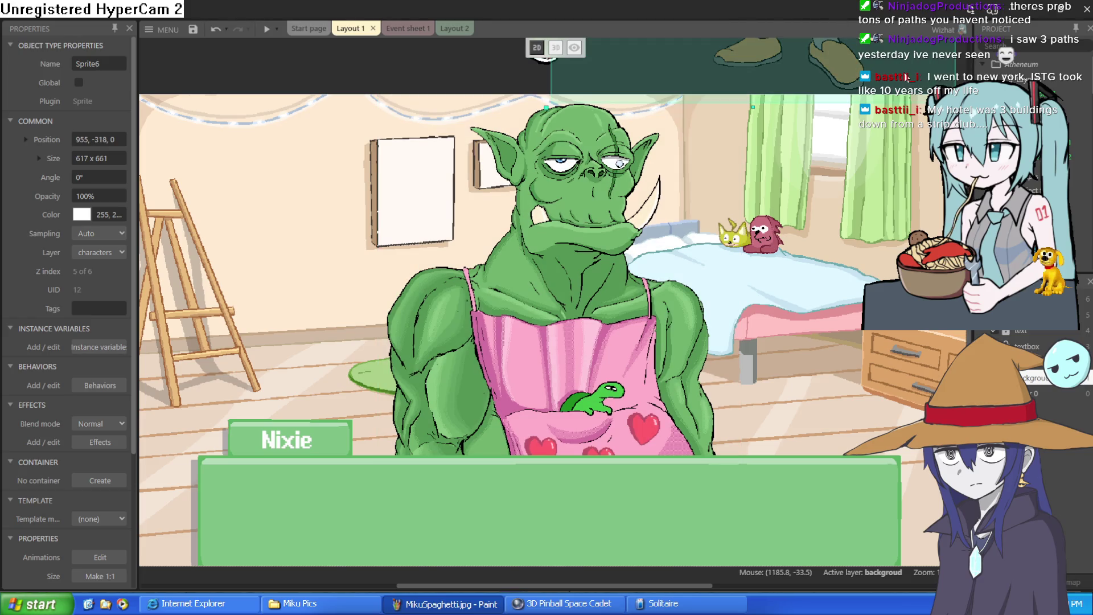
left_click_drag(868, 69, 865, 62)
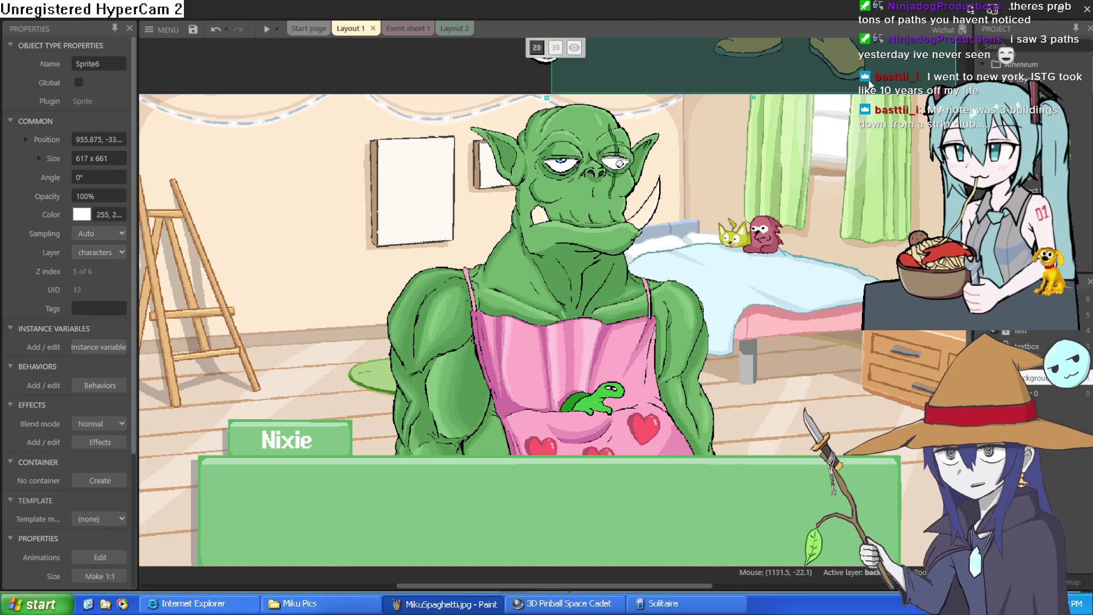
mouse_move(864, 91)
left_mouse_down()
mouse_move(877, 82)
mouse_move(869, 69)
left_mouse_up()
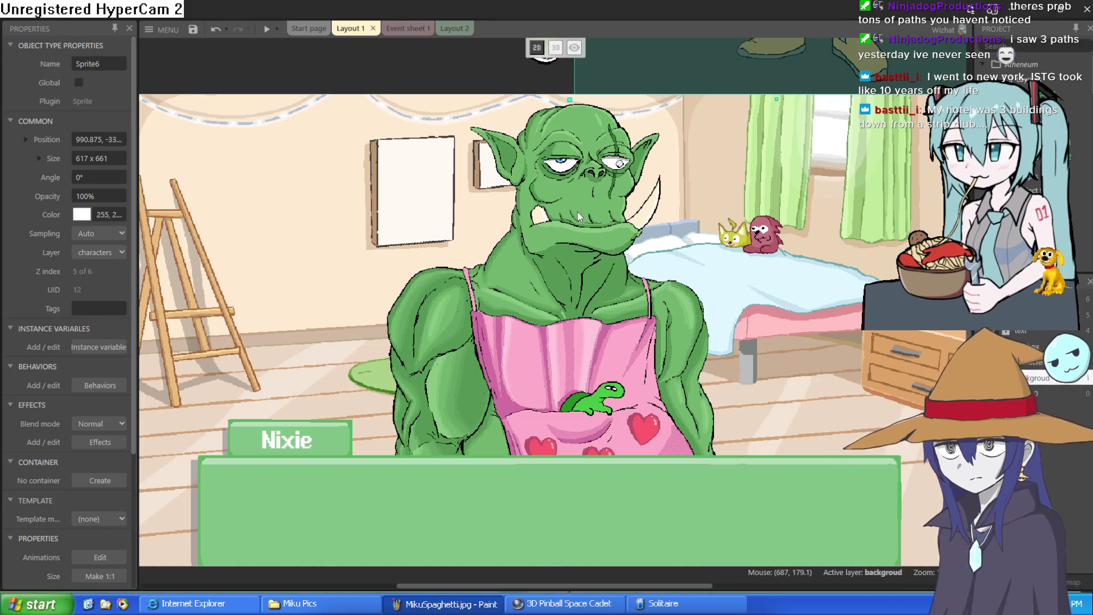
left_click_drag(559, 196, 560, 354)
Step: Nudge the bearded gnome slightly and move Nixie down and to the left
mouse_move(764, 241)
left_mouse_down()
mouse_move(783, 223)
mouse_move(783, 237)
mouse_move(754, 238)
left_mouse_up()
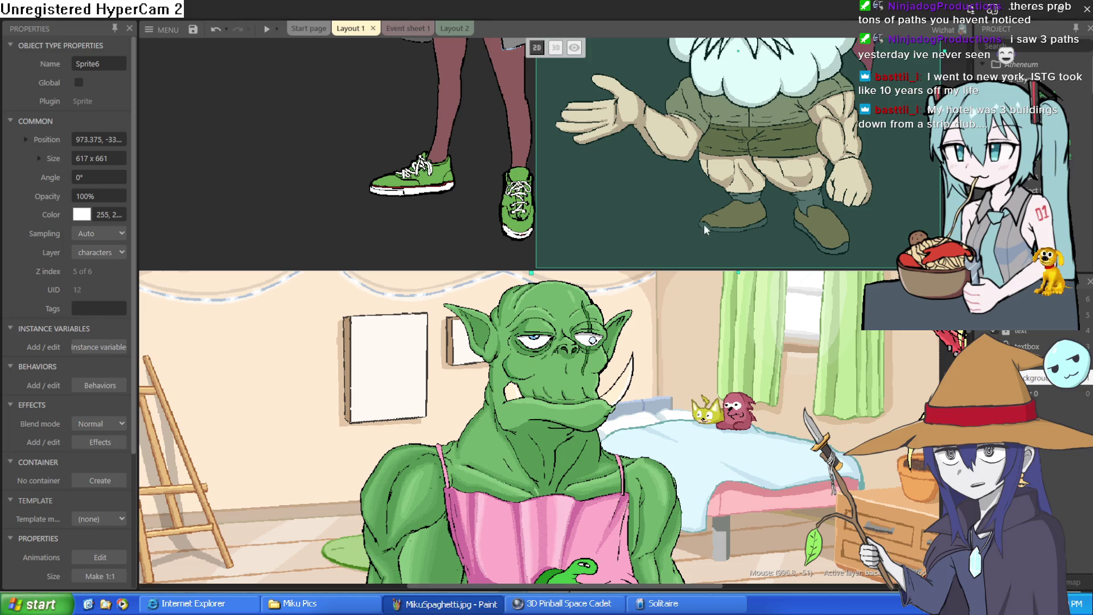
mouse_move(527, 220)
left_mouse_down()
mouse_move(496, 243)
mouse_move(484, 222)
left_mouse_up()
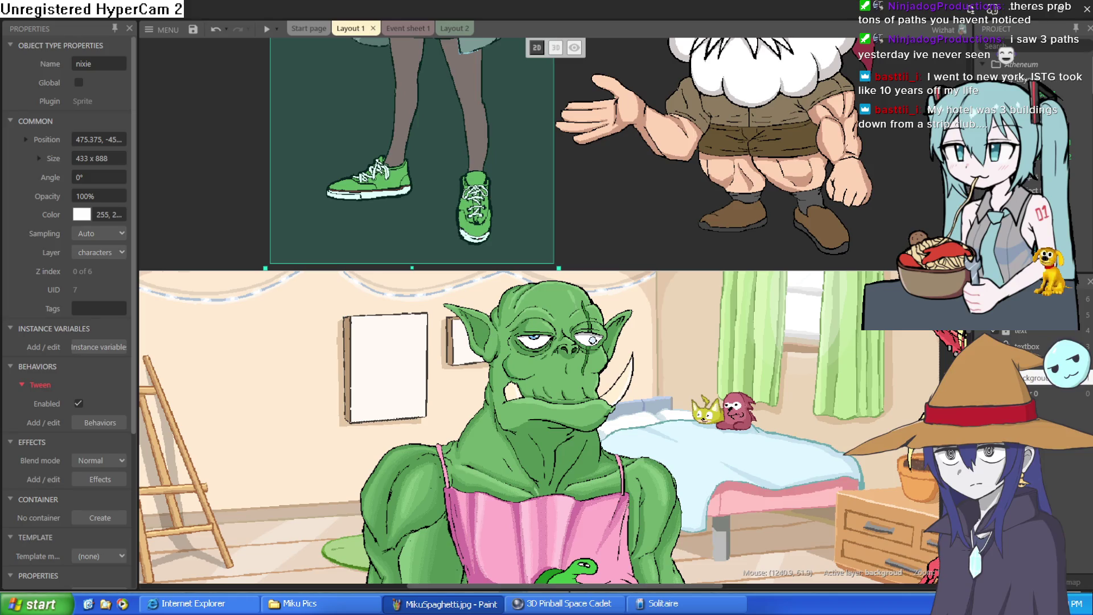
scroll(654, 210, "right", 5)
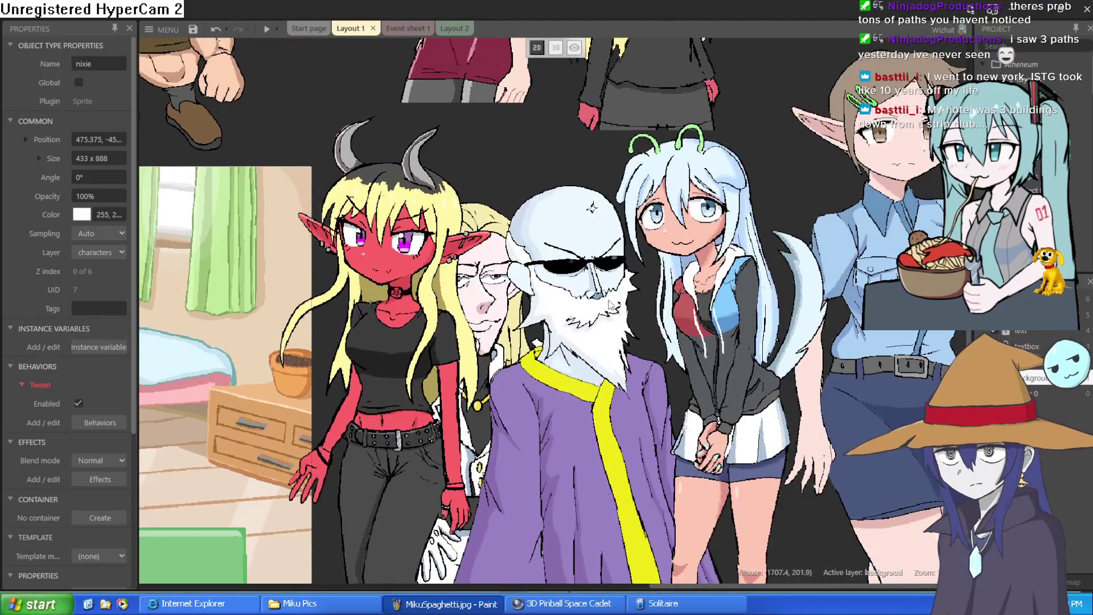
scroll(597, 210, "up", 2)
Step: Drag the long-haired elf Sprite13 onto the bedroom background next to the orc
left_click(573, 210)
left_click_drag(572, 210, 846, 210)
mouse_move(479, 399)
left_mouse_down()
mouse_move(222, 319)
mouse_move(171, 353)
mouse_move(121, 347)
left_mouse_up()
left_click_drag(443, 366, 718, 305)
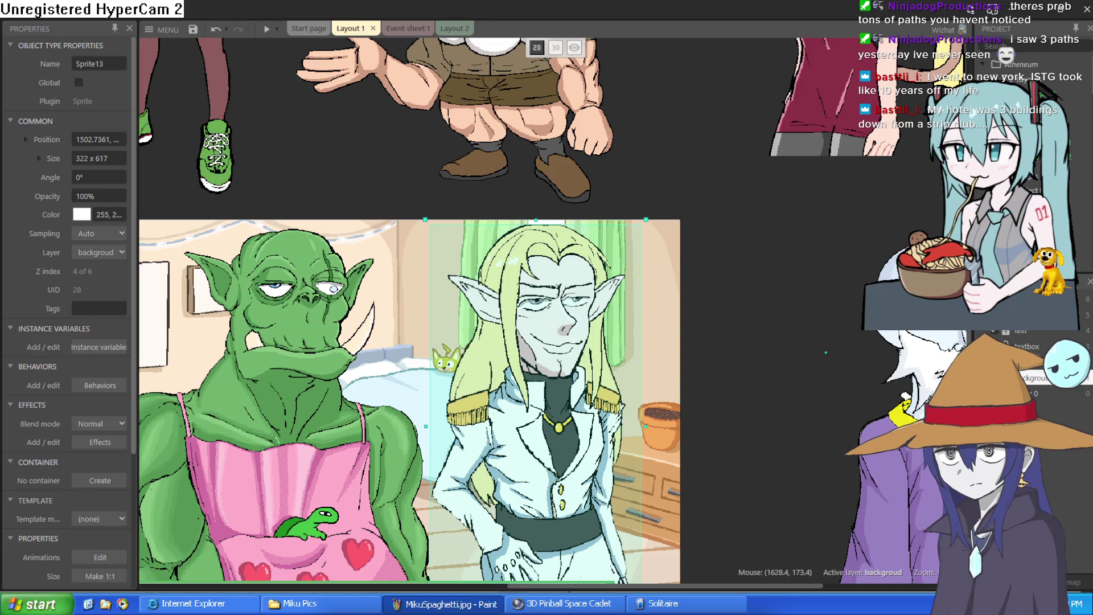
Step: Move the orc about 215 px left and the elf about 60 px left beside it
mouse_move(665, 189)
left_mouse_down()
mouse_move(769, 147)
mouse_move(876, 127)
left_mouse_up()
left_click_drag(555, 357, 431, 356)
left_click_drag(790, 388, 695, 389)
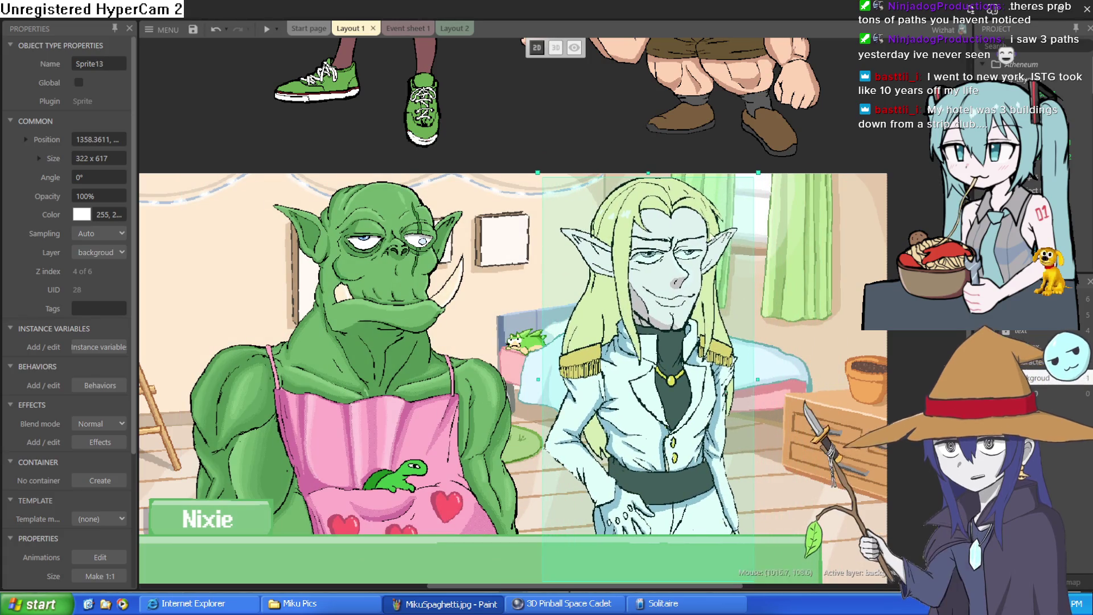
Step: Nudge the bearded Sprite6 gnome right and slightly up above the room
left_click(594, 134)
scroll(862, 251, "up", 2)
scroll(862, 251, "right", 1)
left_click_drag(662, 192, 680, 183)
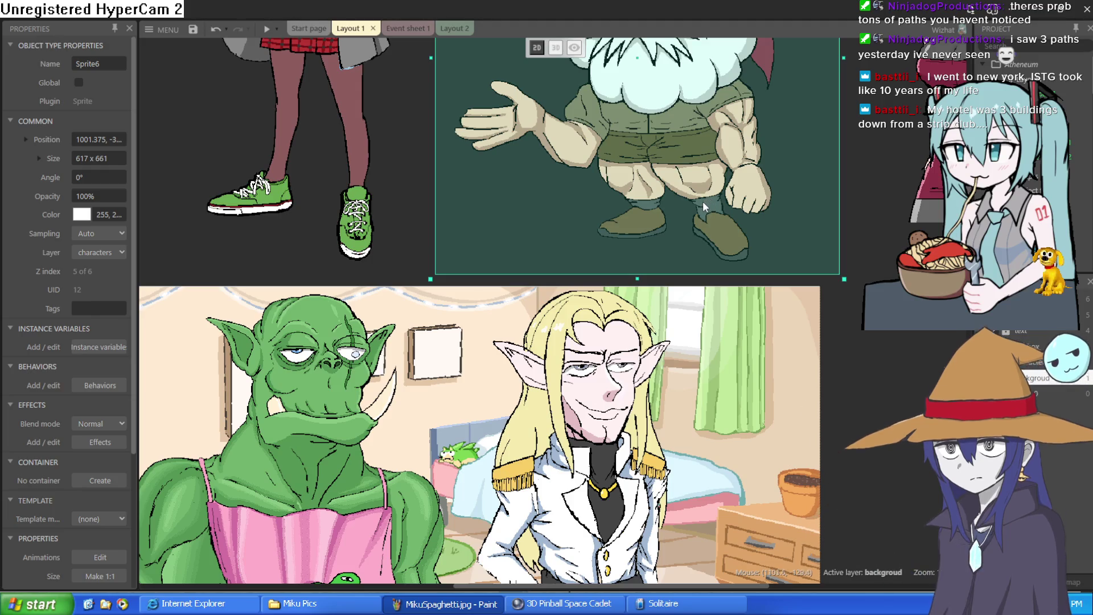
scroll(586, 339, "up", 6)
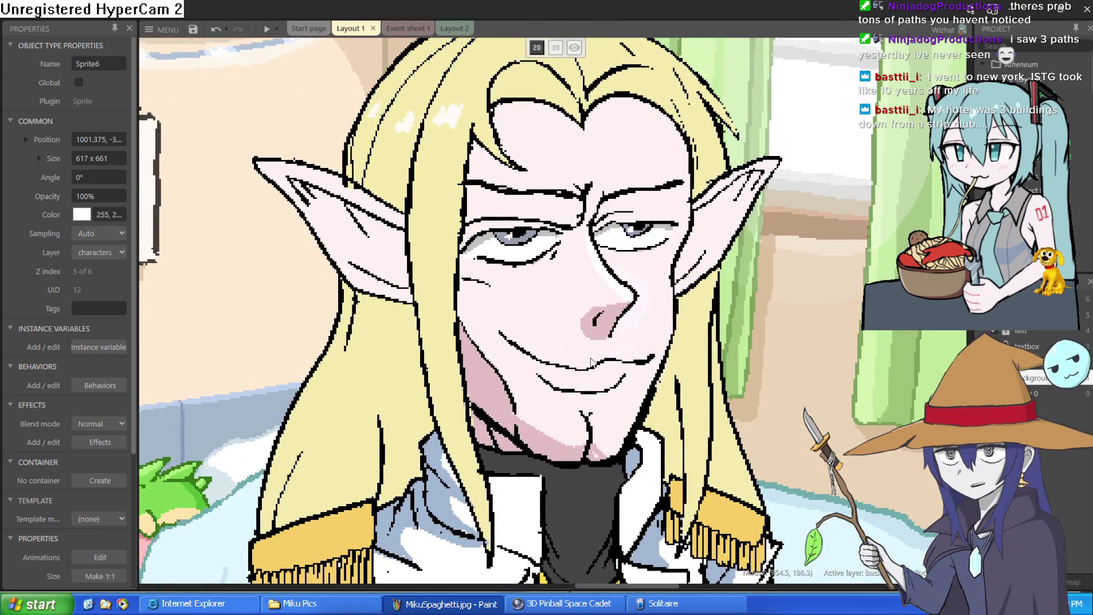
Step: Zoom in and out on the layout to inspect the elf sprite
scroll(586, 340, "up", 2)
scroll(614, 347, "up", 2)
scroll(614, 347, "down", 3)
scroll(654, 363, "up", 1)
scroll(654, 362, "down", 2)
scroll(654, 361, "up", 3)
scroll(654, 361, "down", 2)
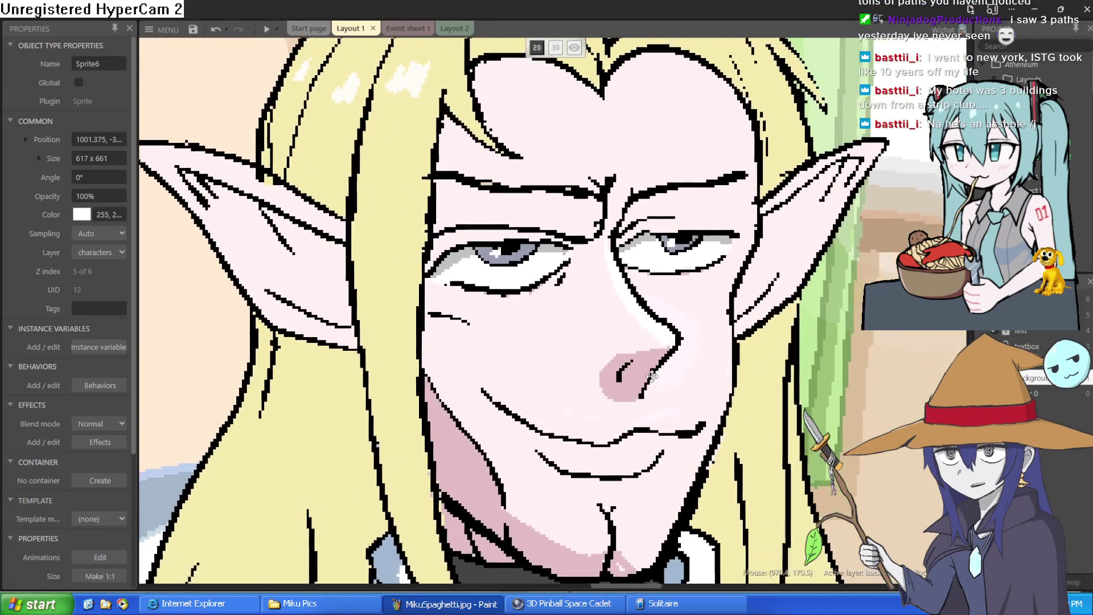
scroll(631, 358, "down", 2)
scroll(630, 362, "down", 3)
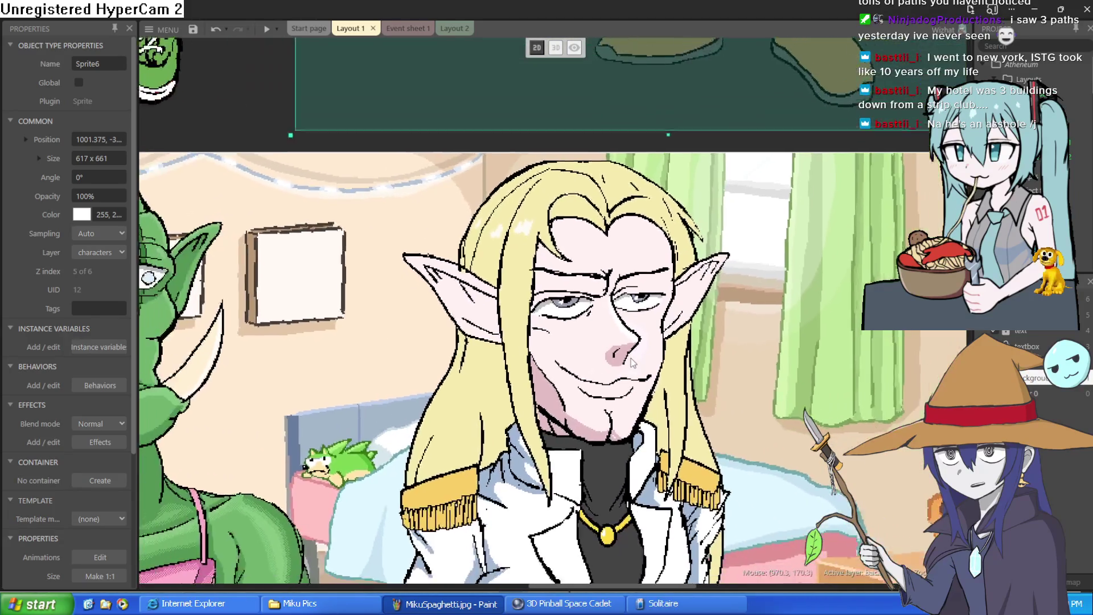
scroll(630, 356, "up", 1)
scroll(629, 351, "down", 2)
scroll(630, 351, "down", 4)
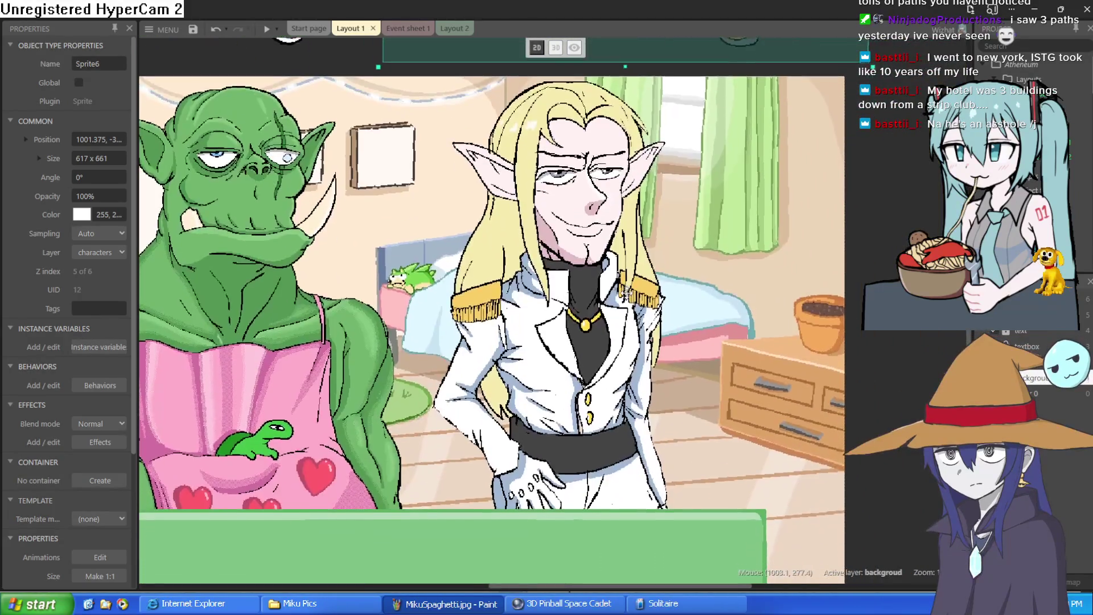
Step: Move the orc and elf about 70 px further left, then deselect to preview
left_click_drag(440, 326, 398, 329)
left_click_drag(612, 363, 572, 363)
left_click(797, 352)
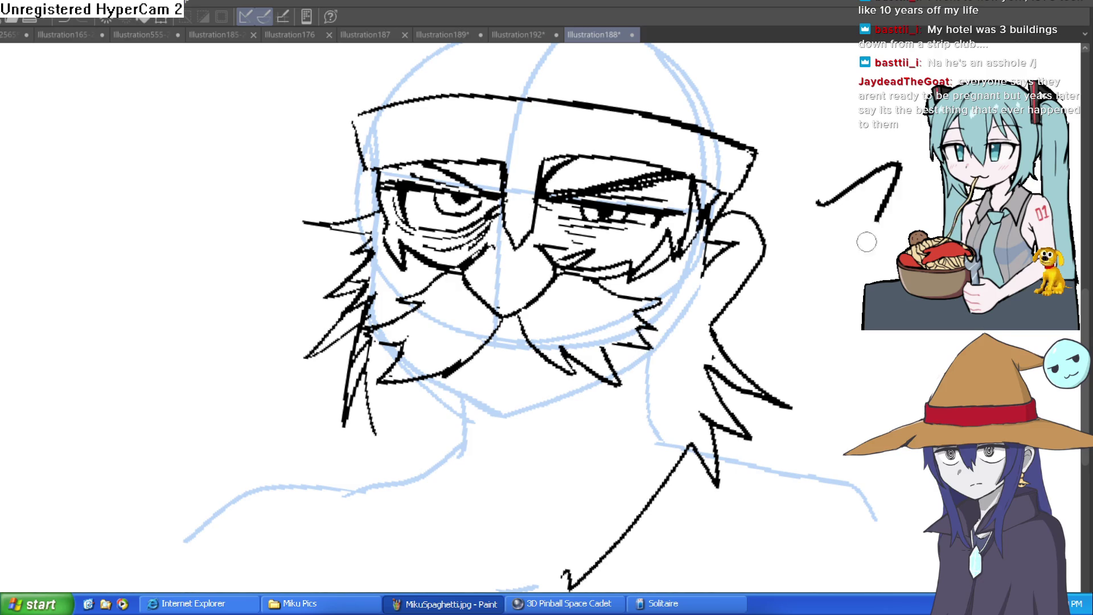
Step: Pan to the old man's inked face and rotate the canvas until the hat brim is level
left_click_drag(862, 193, 754, 310)
left_click_drag(790, 191, 759, 166)
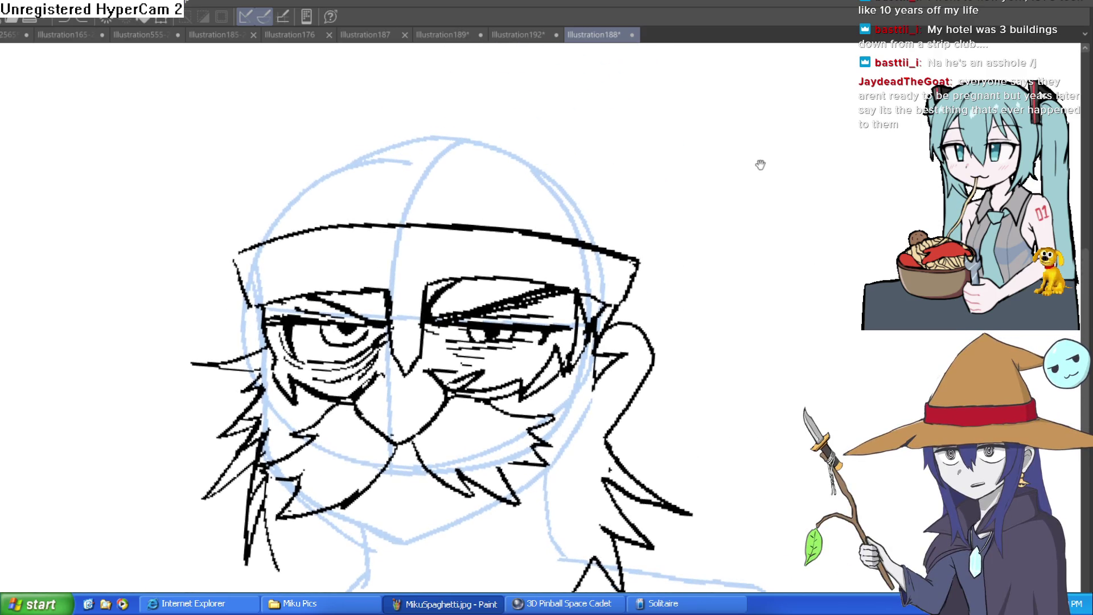
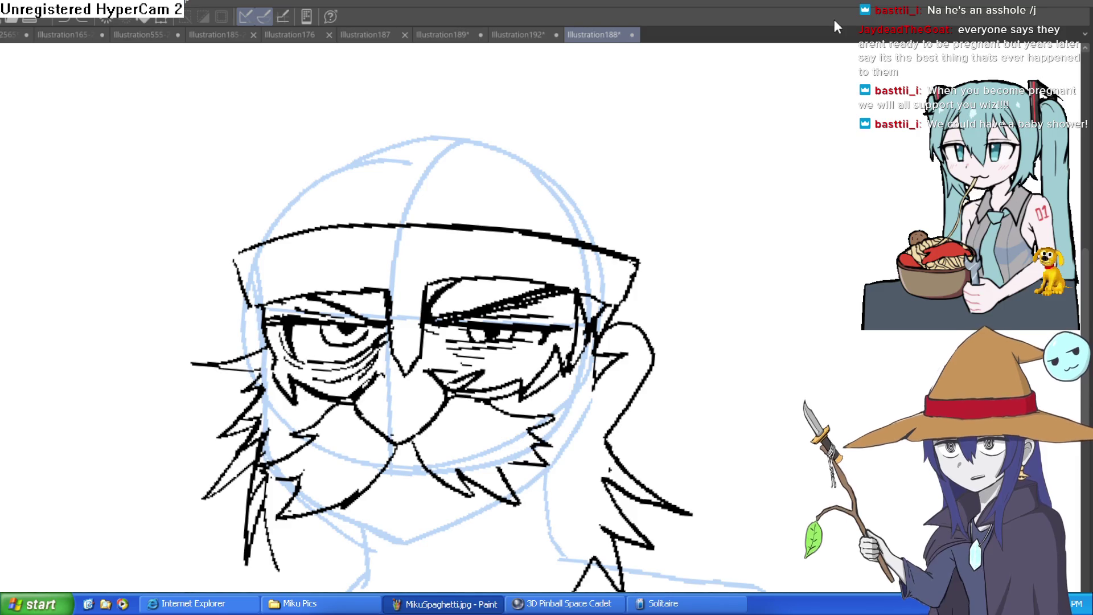
Step: Draw the helmet's dome stroke above the brim, undo it, and pan the view up-left
mouse_move(241, 250)
left_mouse_down()
mouse_move(238, 230)
mouse_move(310, 103)
mouse_move(517, 69)
mouse_move(622, 173)
mouse_move(627, 258)
mouse_move(595, 157)
mouse_move(409, 80)
mouse_move(257, 203)
mouse_move(245, 251)
mouse_move(255, 192)
mouse_move(387, 94)
mouse_move(418, 86)
mouse_move(320, 138)
mouse_move(256, 233)
mouse_move(358, 109)
mouse_move(394, 96)
mouse_move(342, 107)
mouse_move(393, 87)
left_mouse_up()
key("ctrl+z")
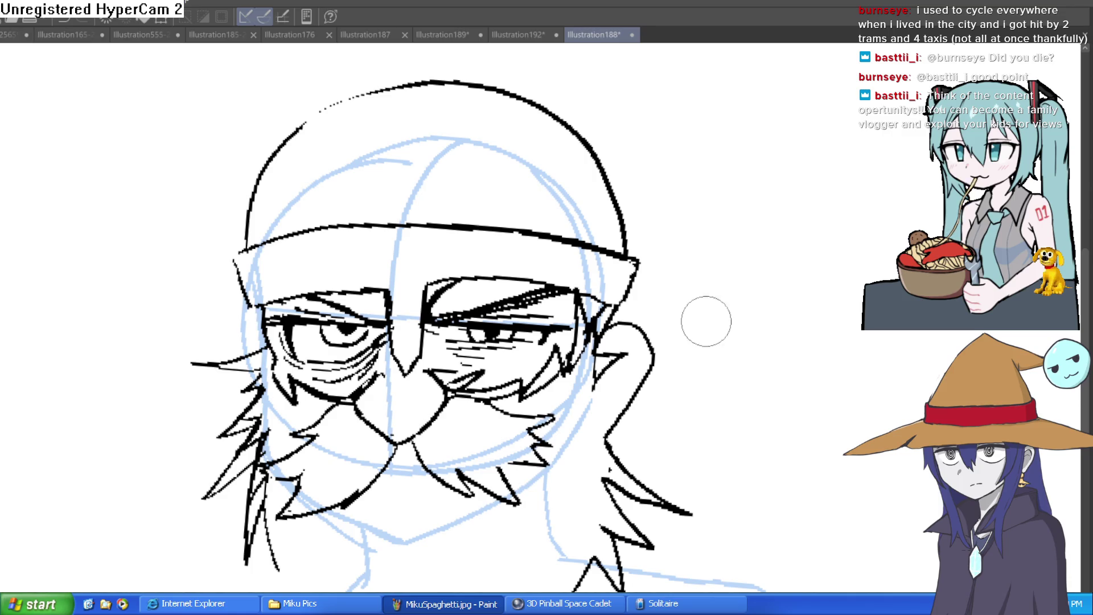
mouse_move(686, 303)
left_mouse_down()
mouse_move(666, 298)
mouse_move(653, 266)
left_mouse_up()
Step: Erase the ear outline on the right side of the face
mouse_move(591, 377)
left_mouse_down()
mouse_move(612, 319)
mouse_move(581, 313)
mouse_move(604, 284)
left_mouse_up()
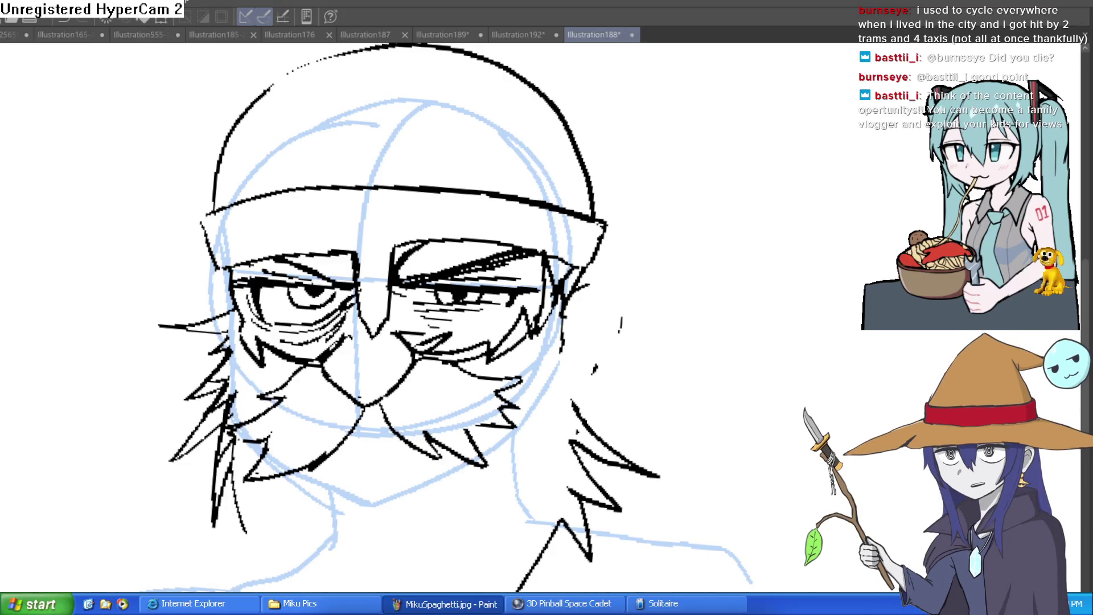
Step: Draw a curved horn stroke rising from the helmet's upper right
scroll(586, 114, "up", 1)
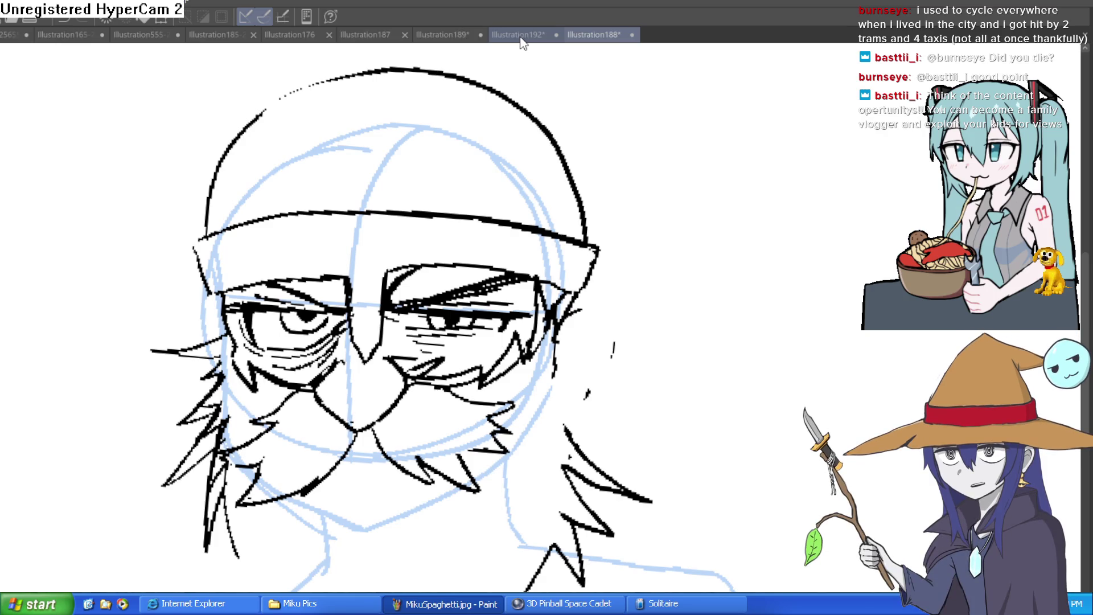
mouse_move(542, 135)
left_mouse_down()
mouse_move(528, 173)
mouse_move(556, 203)
mouse_move(646, 181)
mouse_move(678, 69)
mouse_move(695, 161)
left_mouse_up()
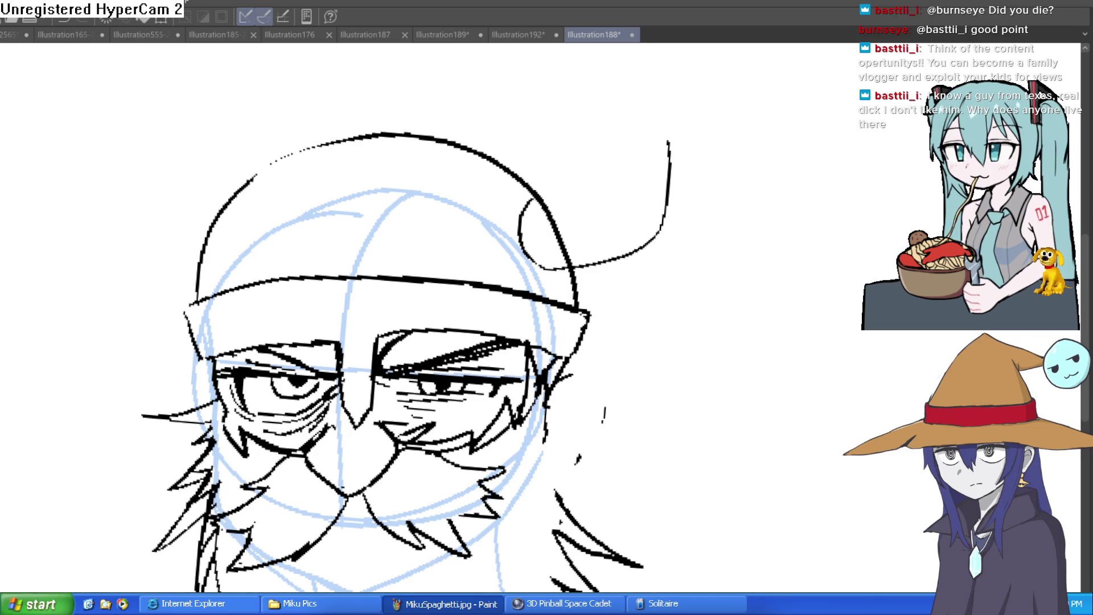
Step: Draw the horn's curved outline off the helmet and erase part of its right edge
mouse_move(542, 197)
left_mouse_down()
mouse_move(620, 175)
mouse_move(642, 68)
mouse_move(667, 162)
left_mouse_up()
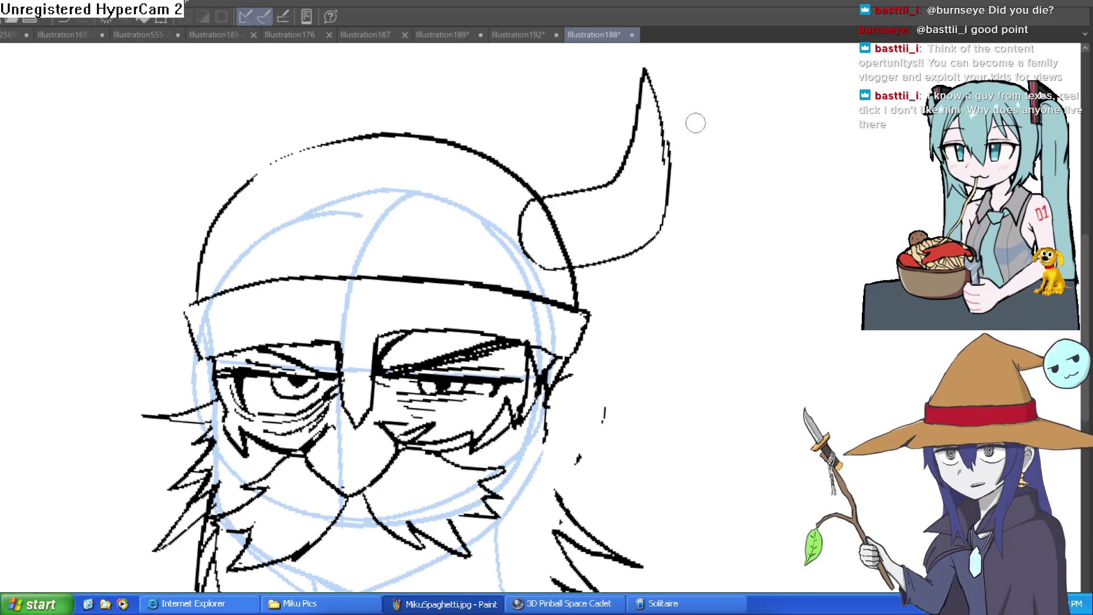
left_click(676, 152)
left_click_drag(654, 118, 654, 235)
scroll(701, 110, "up", 2)
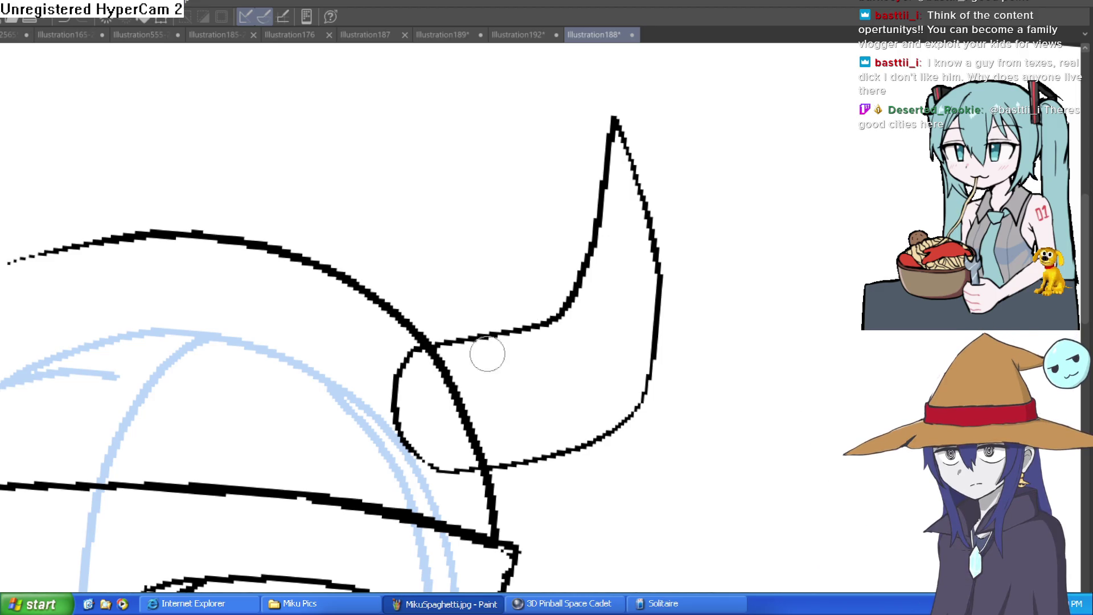
Step: Erase the helmet line crossing the horn's base so the horn sits in front
mouse_move(451, 398)
left_mouse_down()
mouse_move(438, 359)
mouse_move(478, 435)
left_mouse_up()
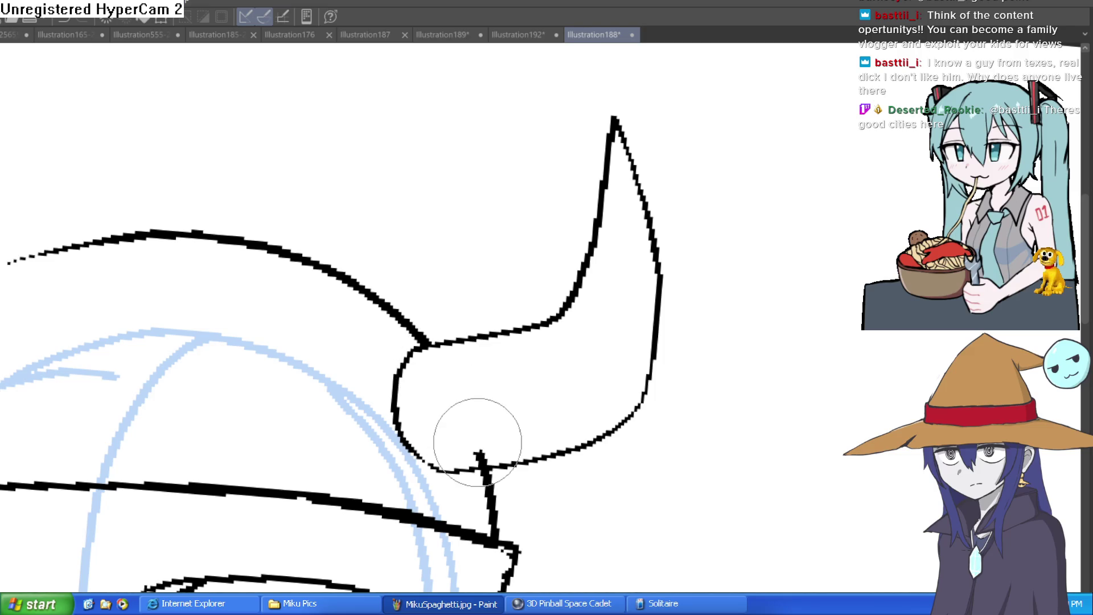
scroll(679, 324, "down", 3)
scroll(449, 236, "up", 1)
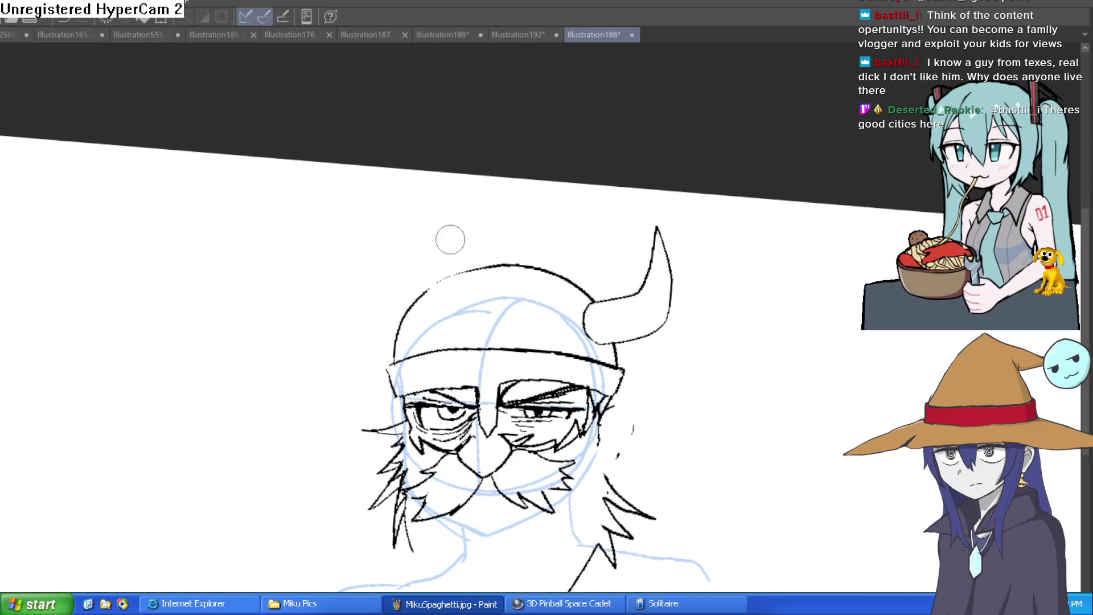
Step: Add a short stroke joining the horn to the helmet, then mirror the canvas view to check it
scroll(683, 254, "up", 1)
scroll(592, 324, "up", 3)
mouse_move(581, 360)
left_mouse_down()
mouse_move(579, 322)
mouse_move(579, 334)
left_mouse_up()
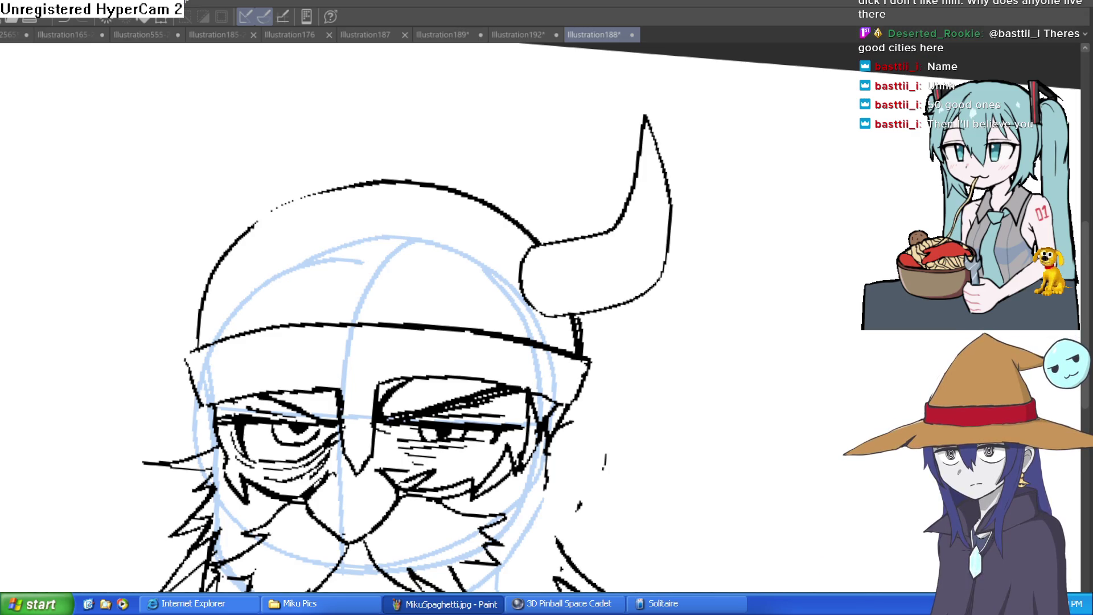
key("h")
scroll(674, 281, "down", 2)
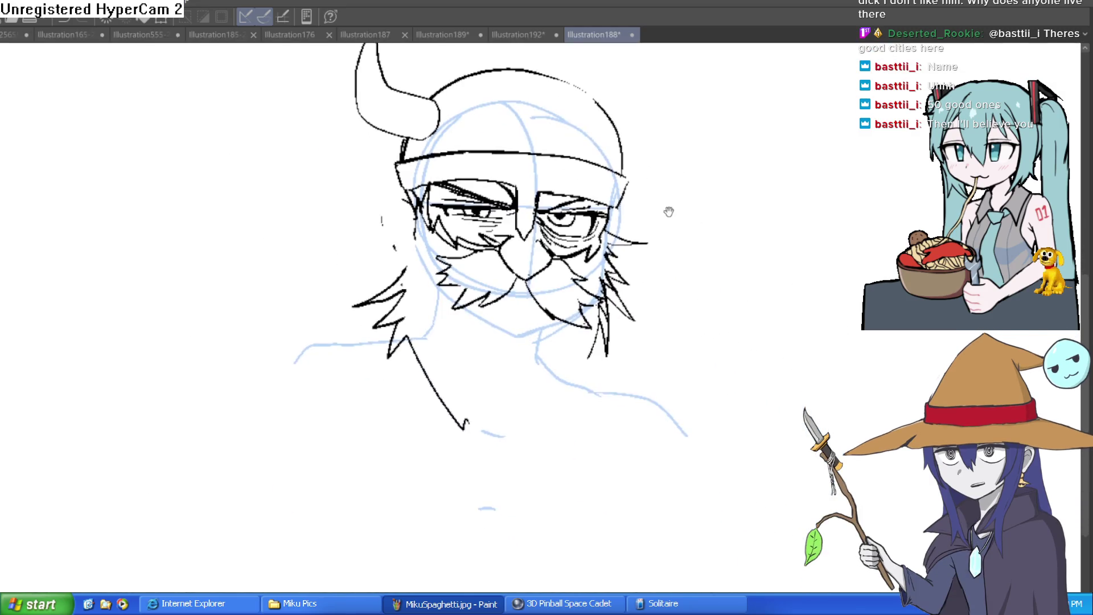
Step: Erase the stray strokes under the right eye, on the left cheek and along the left face
scroll(654, 196, "up", 3)
left_click_drag(654, 195, 671, 151)
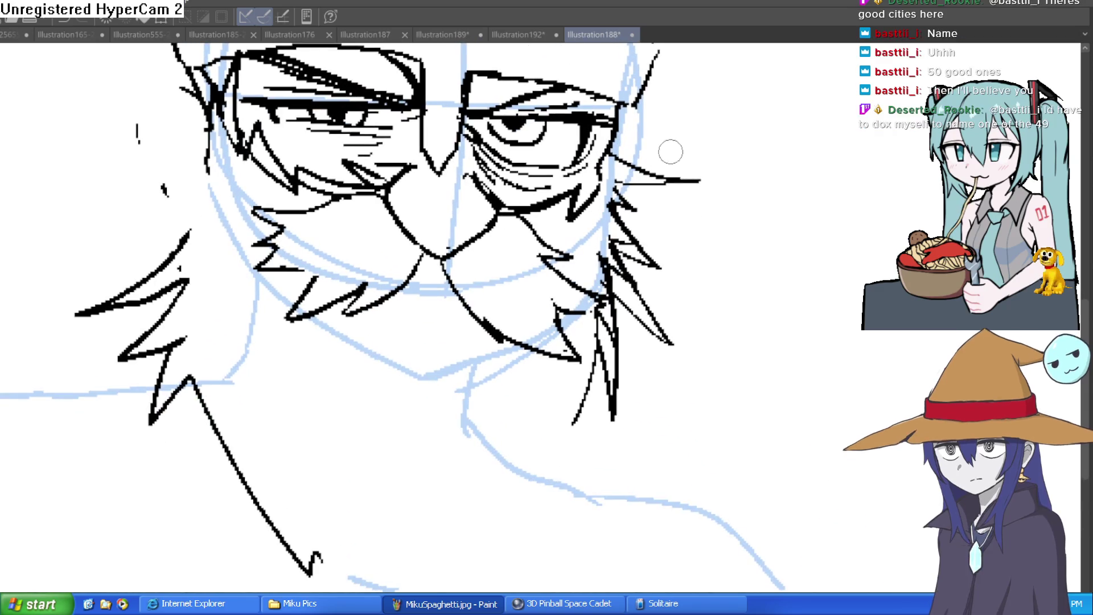
mouse_move(668, 234)
left_mouse_down()
mouse_move(666, 251)
mouse_move(613, 210)
left_mouse_up()
mouse_move(530, 218)
left_mouse_down()
mouse_move(515, 219)
mouse_move(575, 191)
mouse_move(538, 194)
left_mouse_up()
mouse_move(288, 195)
left_mouse_down()
mouse_move(324, 170)
mouse_move(256, 188)
mouse_move(225, 142)
mouse_move(215, 152)
mouse_move(194, 112)
left_mouse_up()
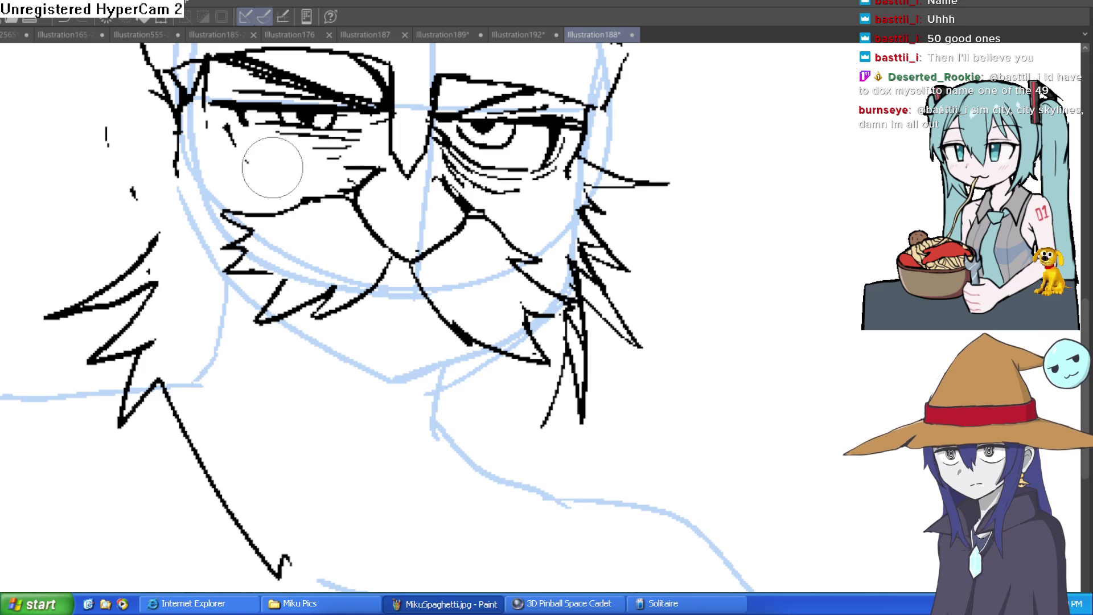
mouse_move(236, 150)
left_mouse_down()
mouse_move(182, 128)
mouse_move(181, 86)
mouse_move(178, 161)
mouse_move(164, 90)
left_mouse_up()
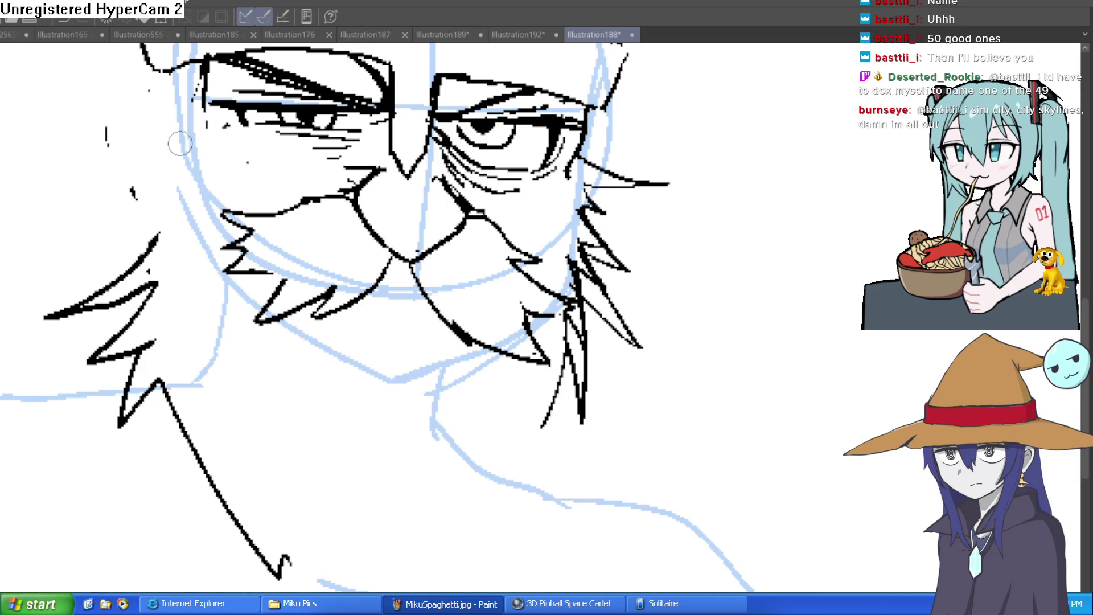
Step: Try redrawing the left face contour, undo it, and zoom out to see the figure
left_click_drag(188, 111, 253, 286)
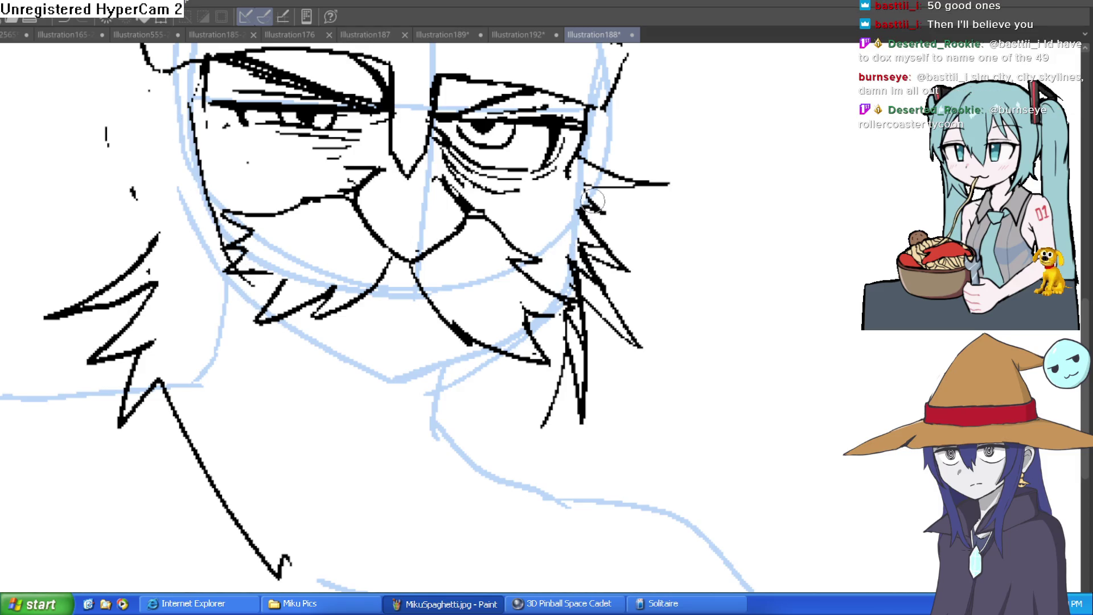
key("ctrl+z")
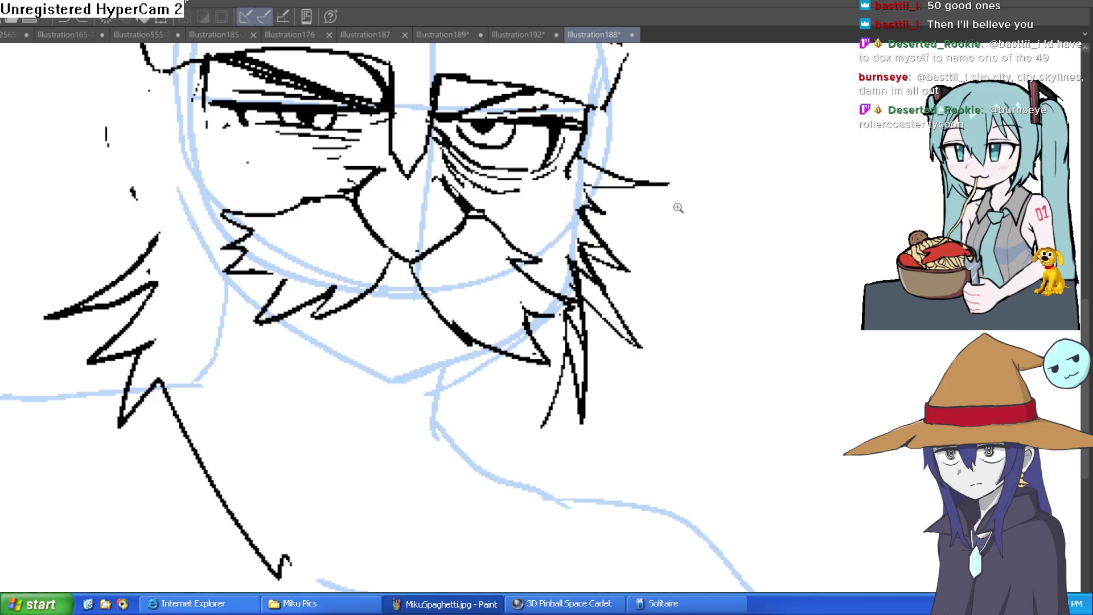
key("ctrl+minus")
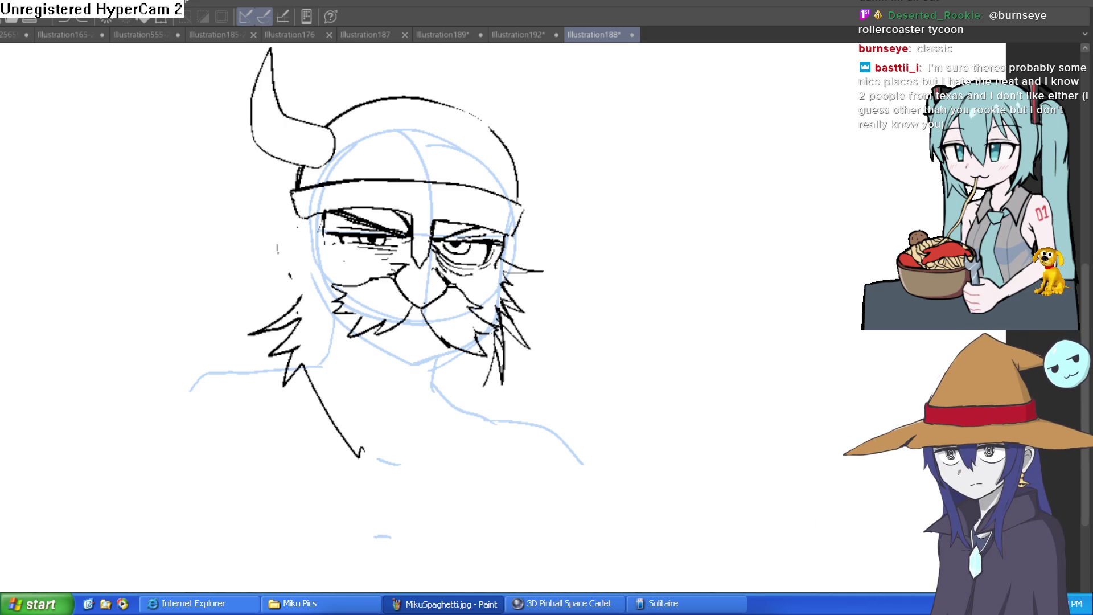
Step: Rotate and zoom the view, then ink extra lines along the right eye's outer edge
left_click_drag(548, 182, 518, 178)
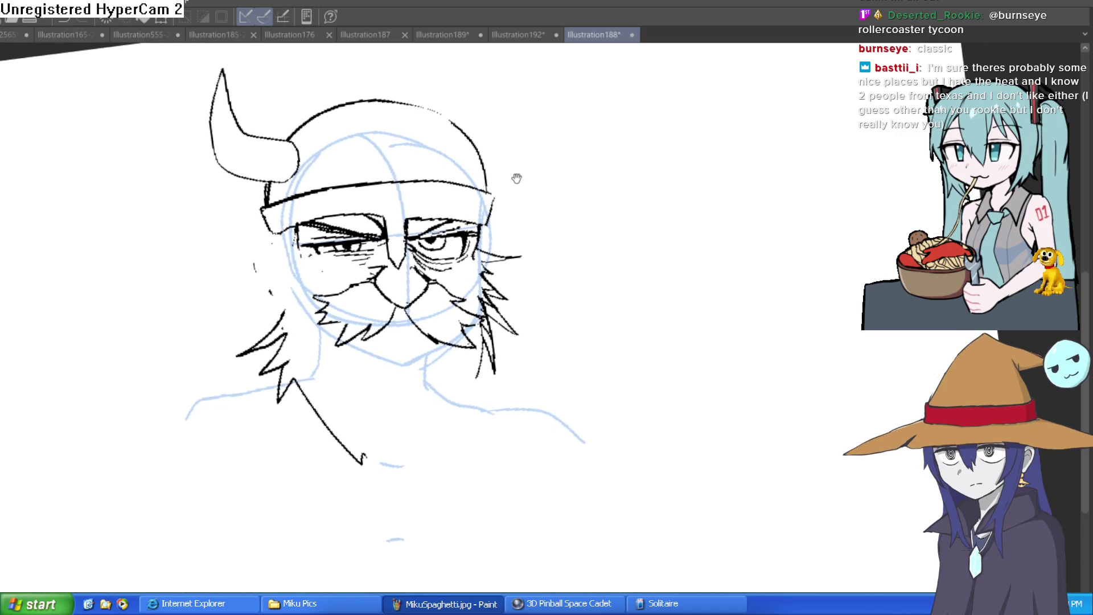
scroll(477, 225, "up", 3)
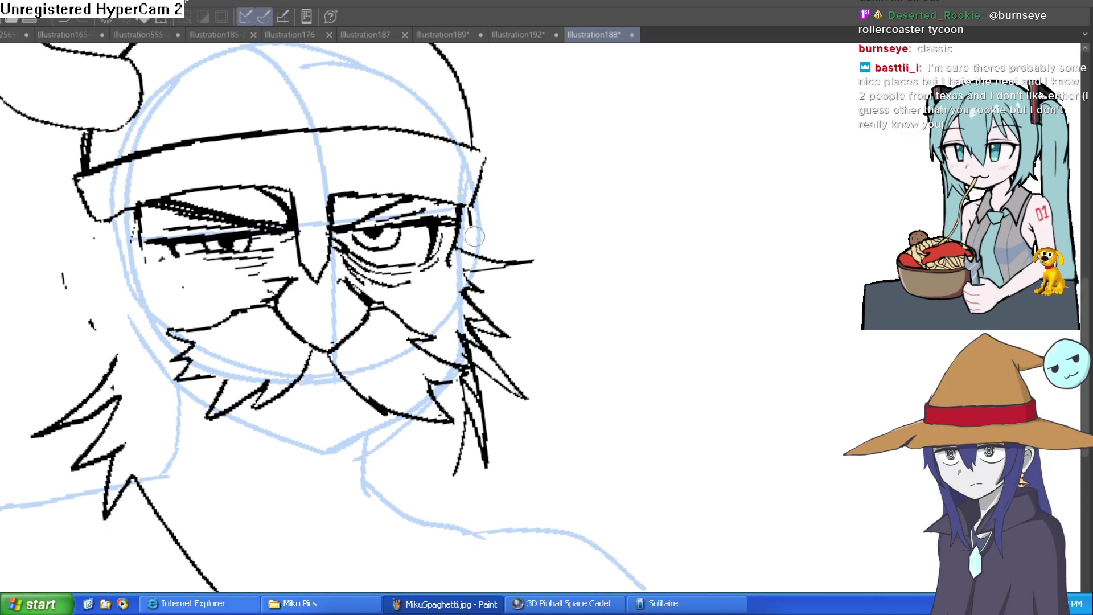
left_click_drag(449, 228, 462, 245)
Step: Zoom out, draw a right horn beside the helmet, then undo it
mouse_move(522, 278)
left_mouse_down()
mouse_move(536, 214)
mouse_move(599, 285)
left_mouse_up()
scroll(599, 284, "down", 3)
mouse_move(574, 227)
left_mouse_down()
mouse_move(615, 187)
mouse_move(621, 237)
left_mouse_up()
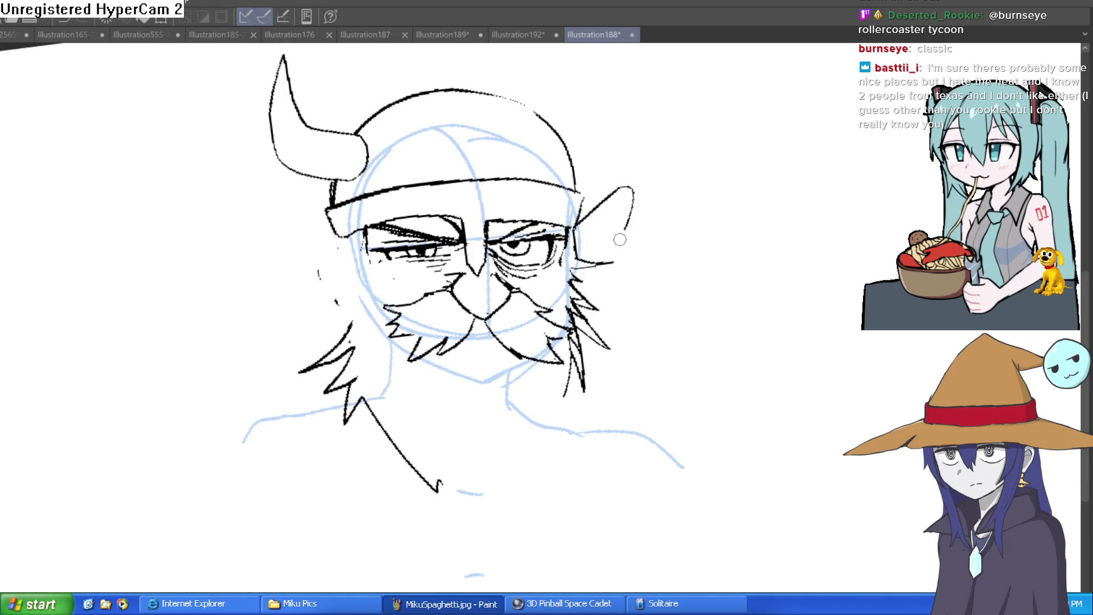
key("ctrl+z")
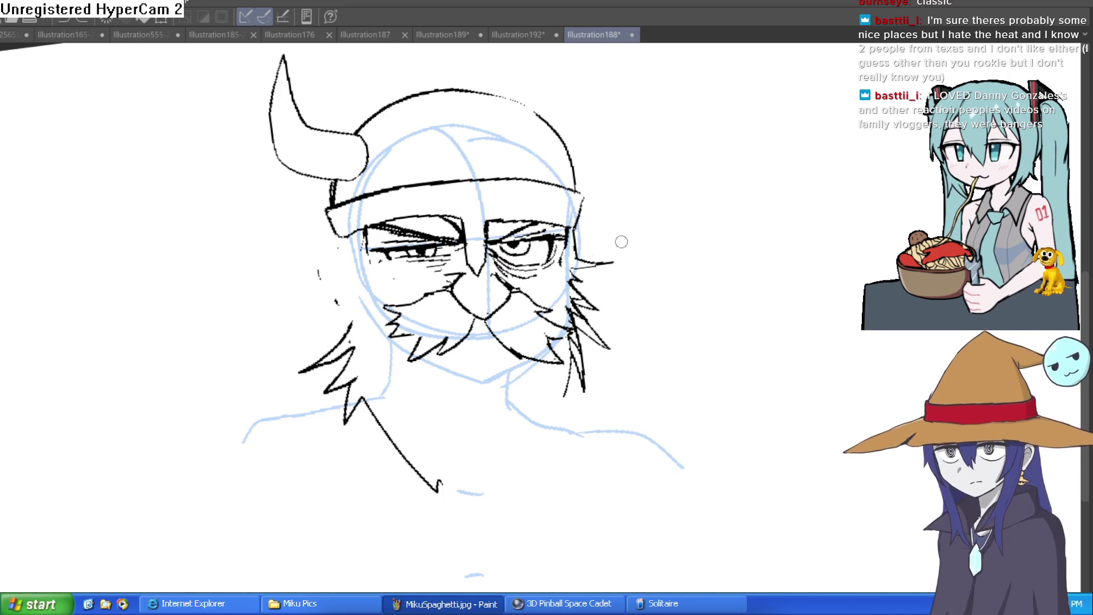
Step: Zoom in and back out to inspect the viking's head
scroll(330, 188, "up", 1)
scroll(335, 195, "down", 1)
Step: Draw a pointed ear on the head's left side twice, undoing each attempt
mouse_move(334, 195)
left_mouse_down()
mouse_move(283, 178)
mouse_move(333, 267)
left_mouse_up()
key("ctrl+z")
mouse_move(333, 204)
left_mouse_down()
mouse_move(302, 183)
mouse_move(343, 273)
left_mouse_up()
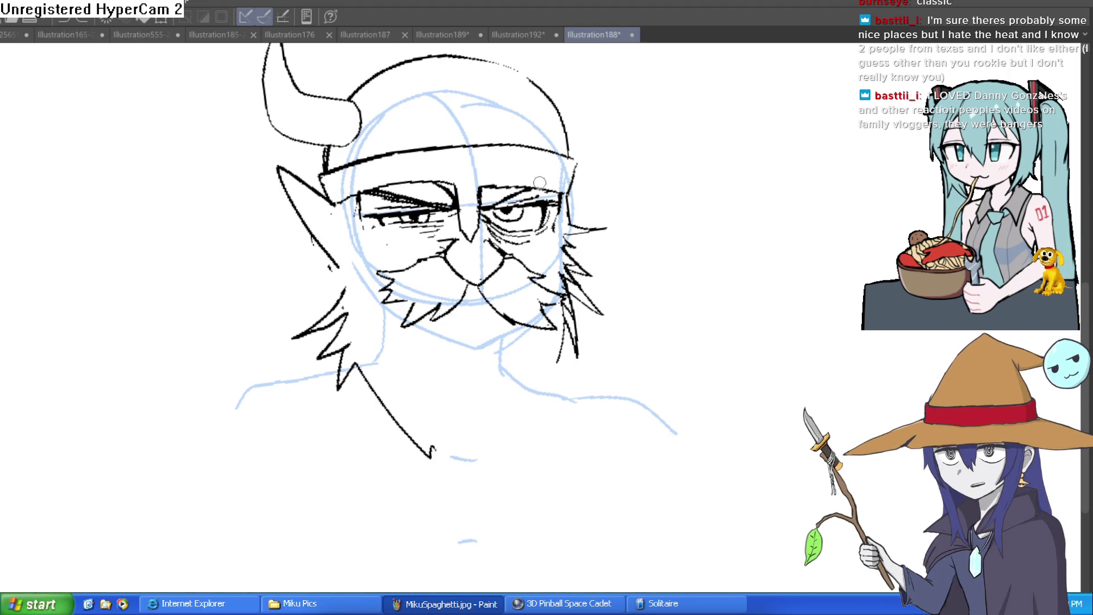
key("ctrl+z")
Step: Draw rounded ears on both sides of the head, then undo them
mouse_move(339, 206)
left_mouse_down()
mouse_move(304, 249)
mouse_move(343, 280)
left_mouse_up()
mouse_move(568, 192)
left_mouse_down()
mouse_move(590, 236)
mouse_move(580, 266)
left_mouse_up()
key("ctrl+z")
key("ctrl+z")
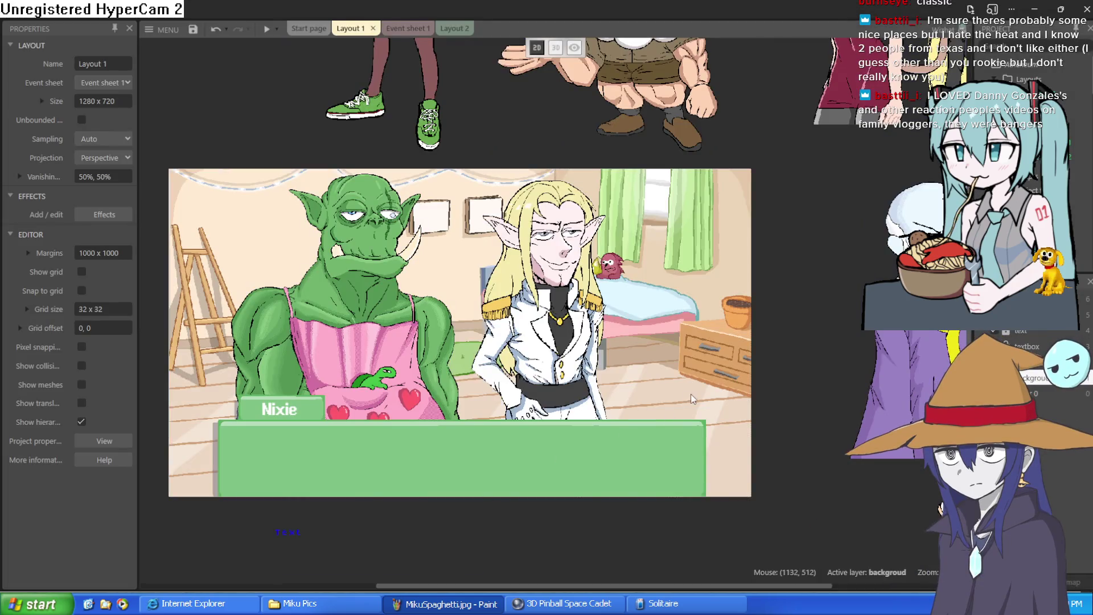
Step: Pan to the character sprites and drag the red demon girl toward the centre
scroll(347, 227, "down", 2)
scroll(309, 153, "up", 2)
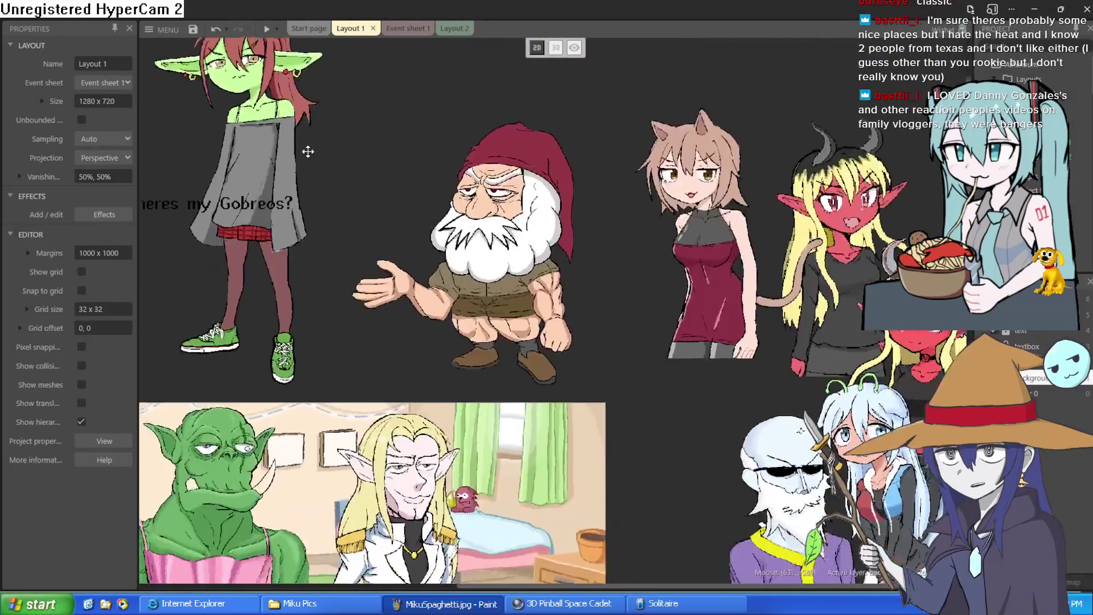
left_click_drag(310, 153, 274, 52)
left_click_drag(422, 252, 367, 216)
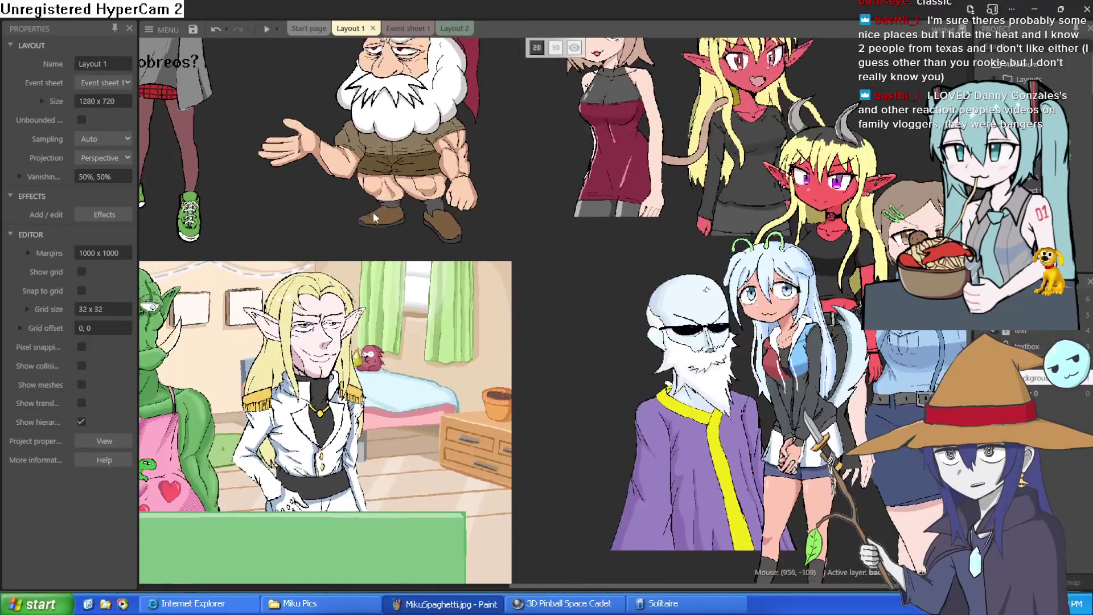
mouse_move(814, 228)
left_mouse_down()
mouse_move(415, 222)
mouse_move(535, 242)
left_mouse_up()
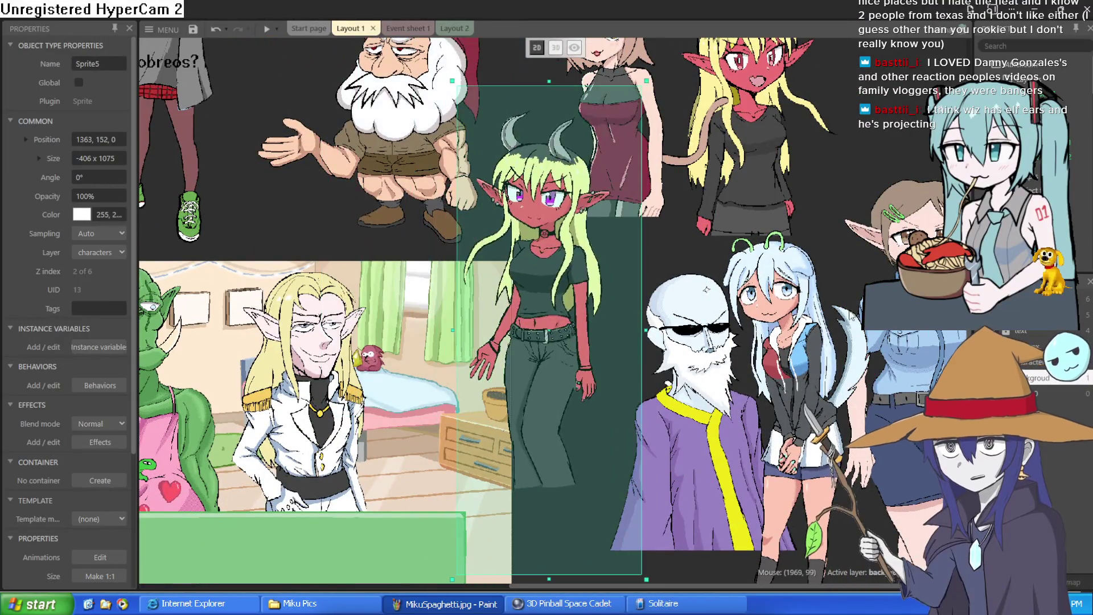
Step: Move the blue-shirt girl (Sprite12) toward the centre and shift the nixie goblin right and down
left_click(909, 344)
mouse_move(909, 343)
left_mouse_down()
mouse_move(415, 285)
mouse_move(171, 274)
mouse_move(530, 295)
mouse_move(375, 180)
mouse_move(424, 197)
mouse_move(411, 178)
left_mouse_up()
scroll(376, 180, "up", 3)
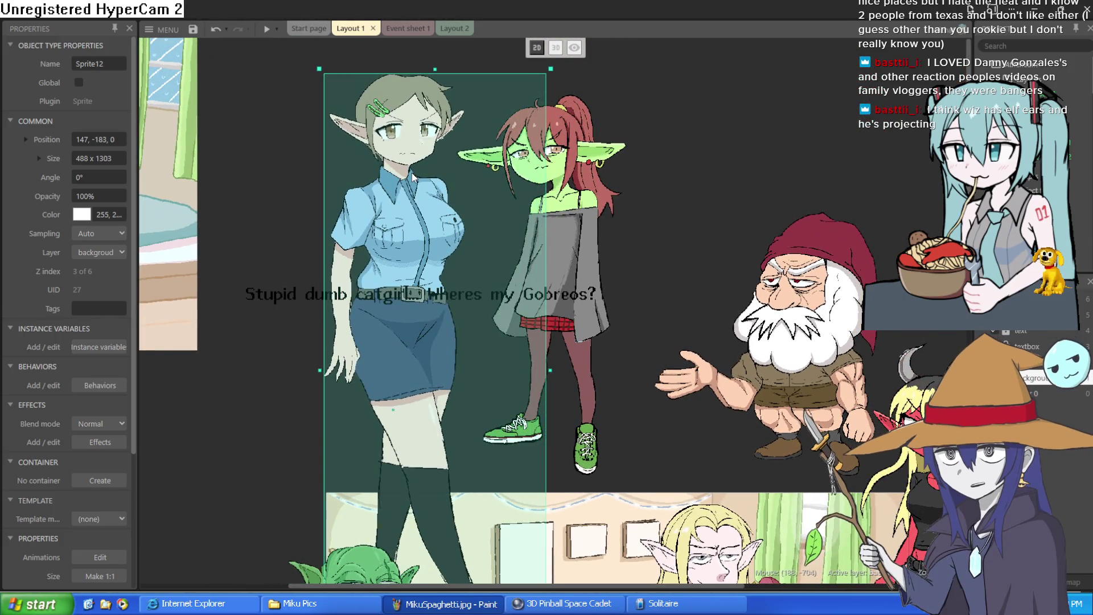
mouse_move(589, 222)
left_mouse_down()
mouse_move(589, 247)
mouse_move(606, 258)
mouse_move(604, 245)
left_mouse_up()
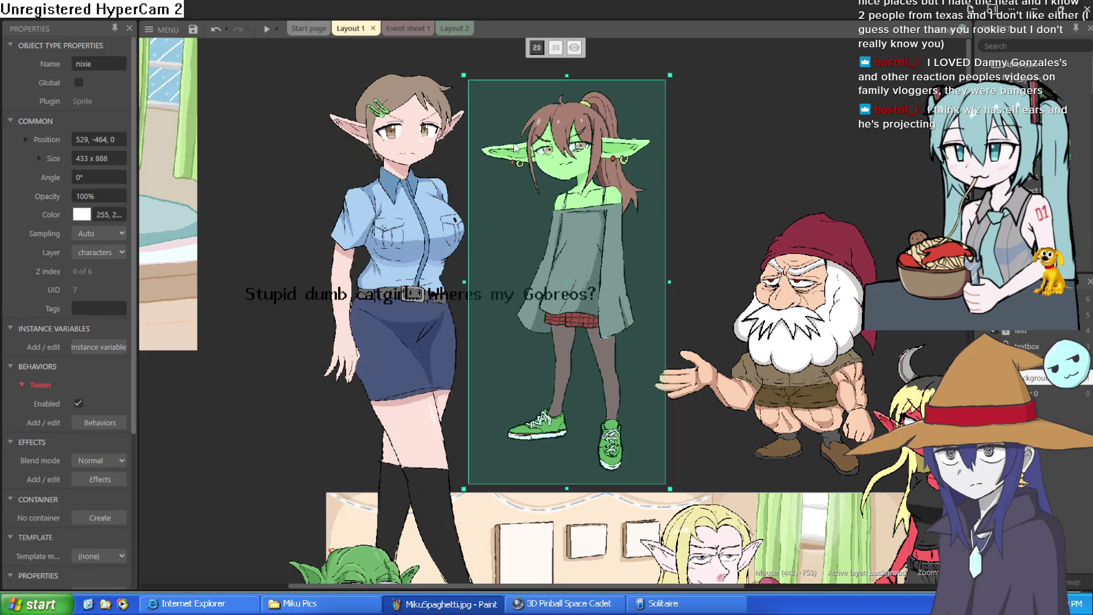
Step: Place the red demon girl from the lower right up beside the goblin, then clear the selection
scroll(556, 190, "up", 5)
scroll(555, 190, "up", 2)
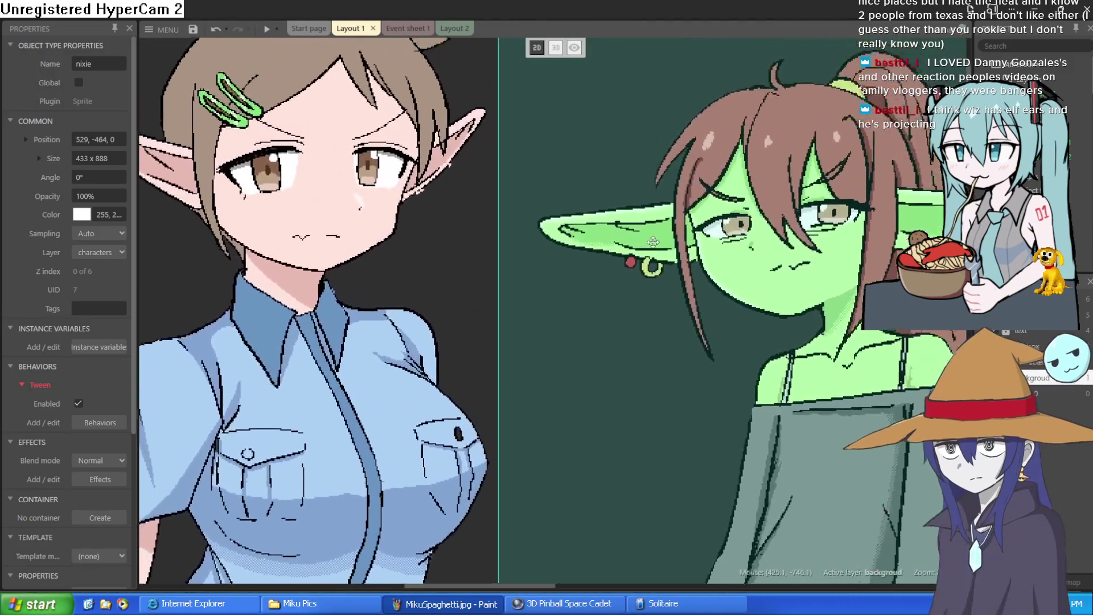
scroll(617, 269, "down", 3)
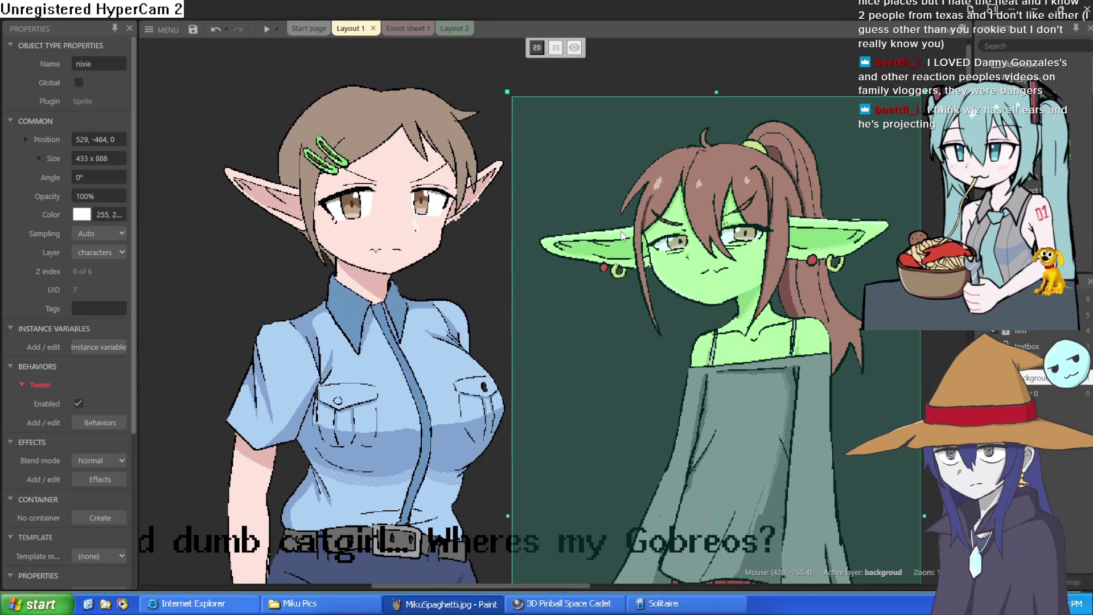
scroll(633, 213, "up", 4)
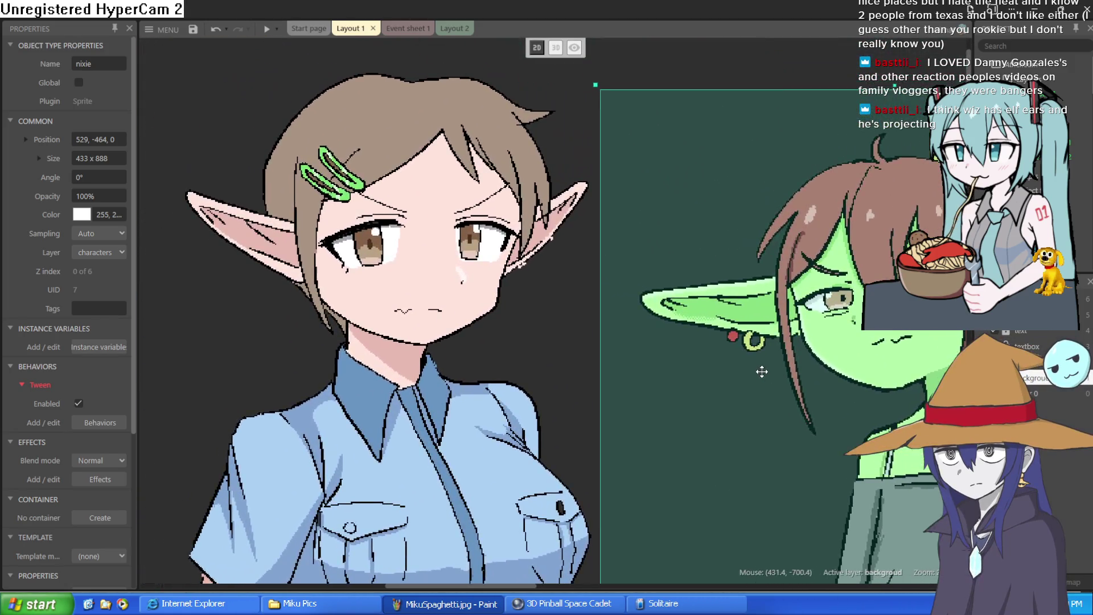
scroll(762, 371, "down", 2)
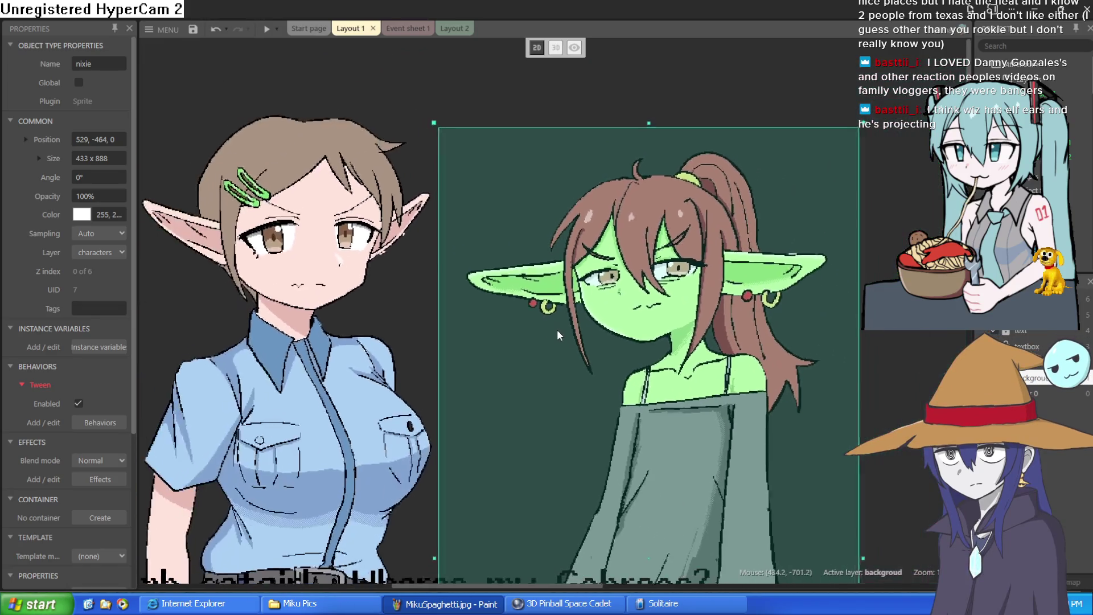
scroll(557, 330, "up", 4)
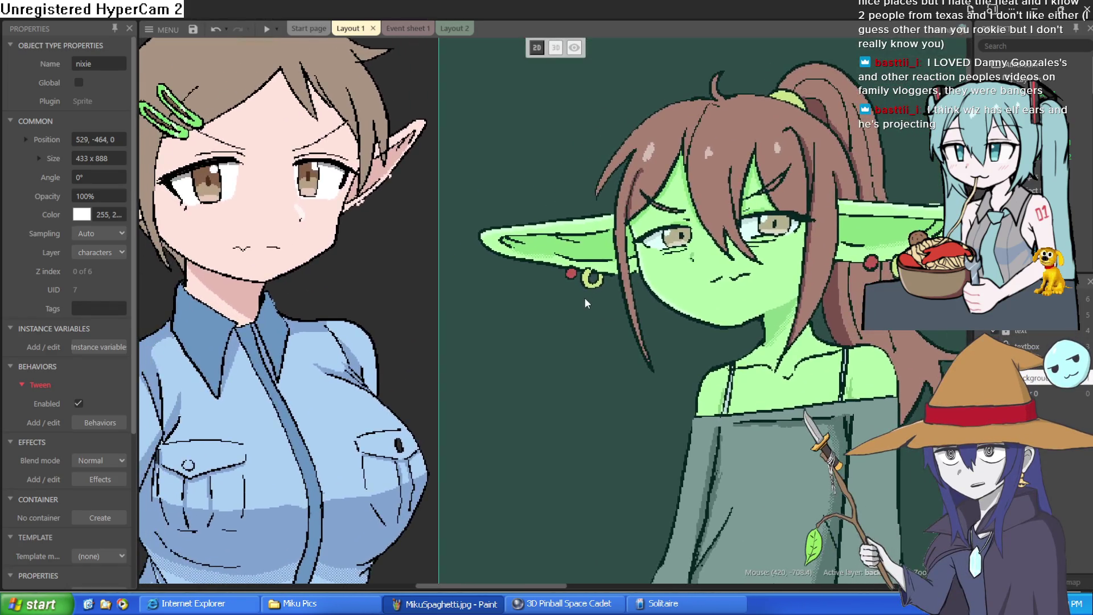
scroll(585, 299, "down", 2)
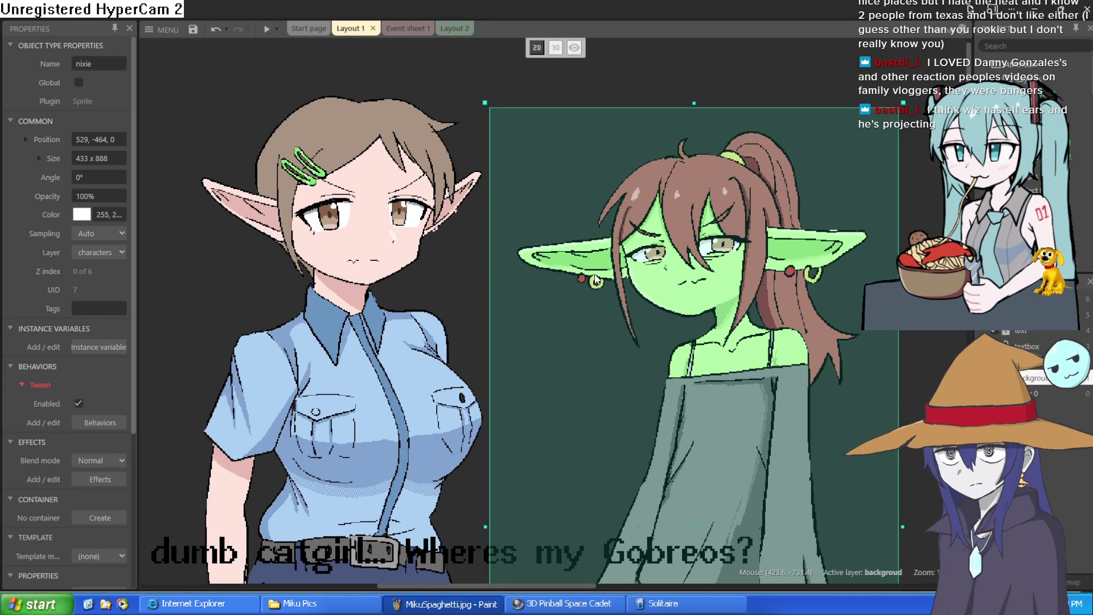
scroll(596, 280, "down", 4)
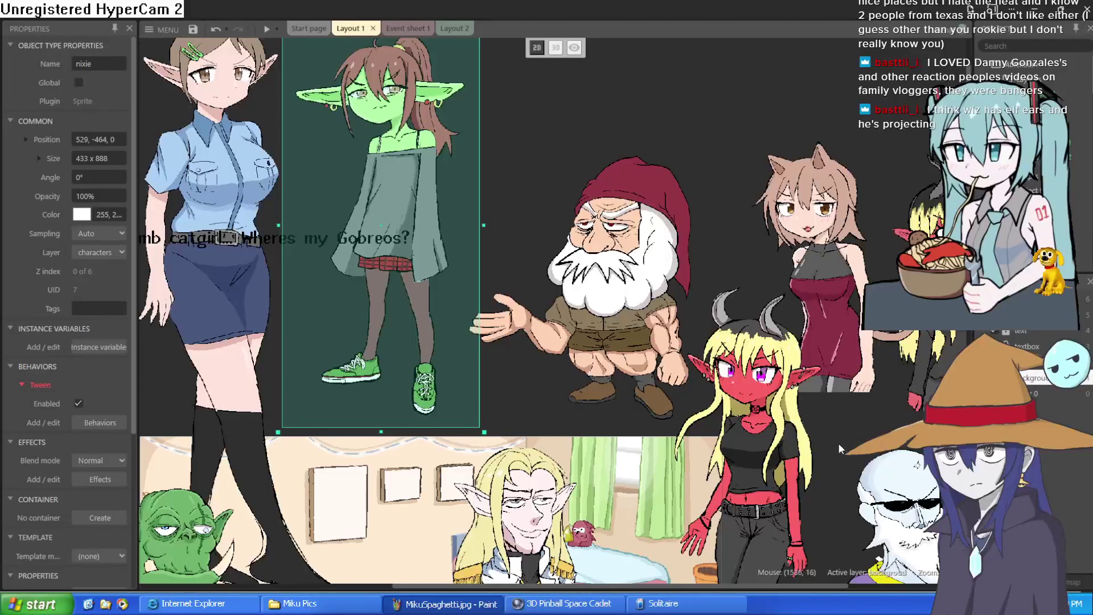
mouse_move(786, 470)
left_mouse_down()
mouse_move(541, 193)
mouse_move(548, 178)
left_mouse_up()
scroll(652, 373, "up", 4)
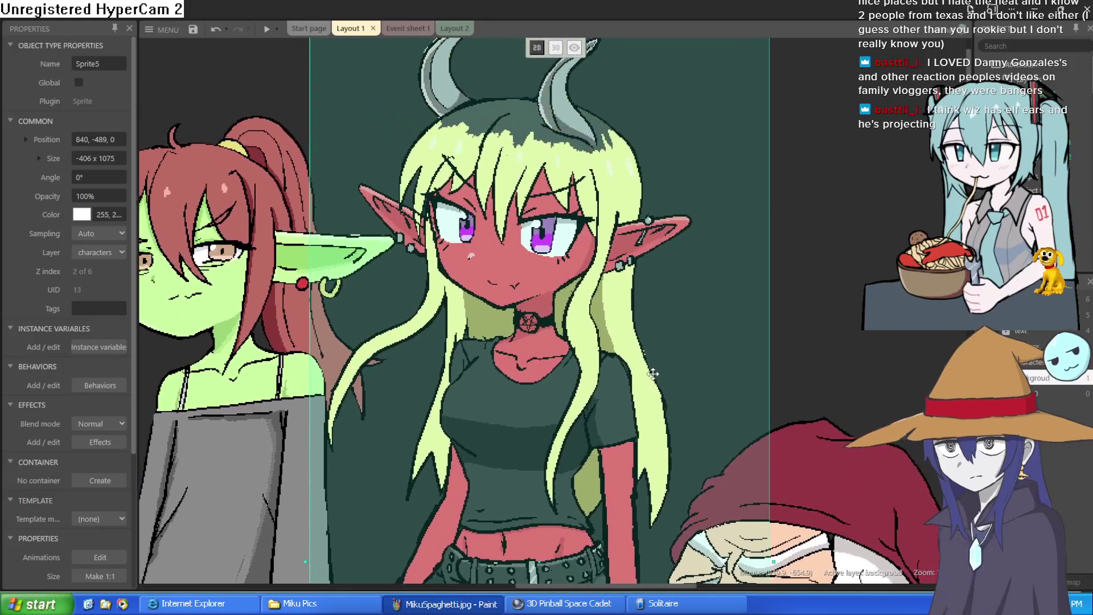
scroll(651, 373, "up", 2)
scroll(551, 233, "up", 3)
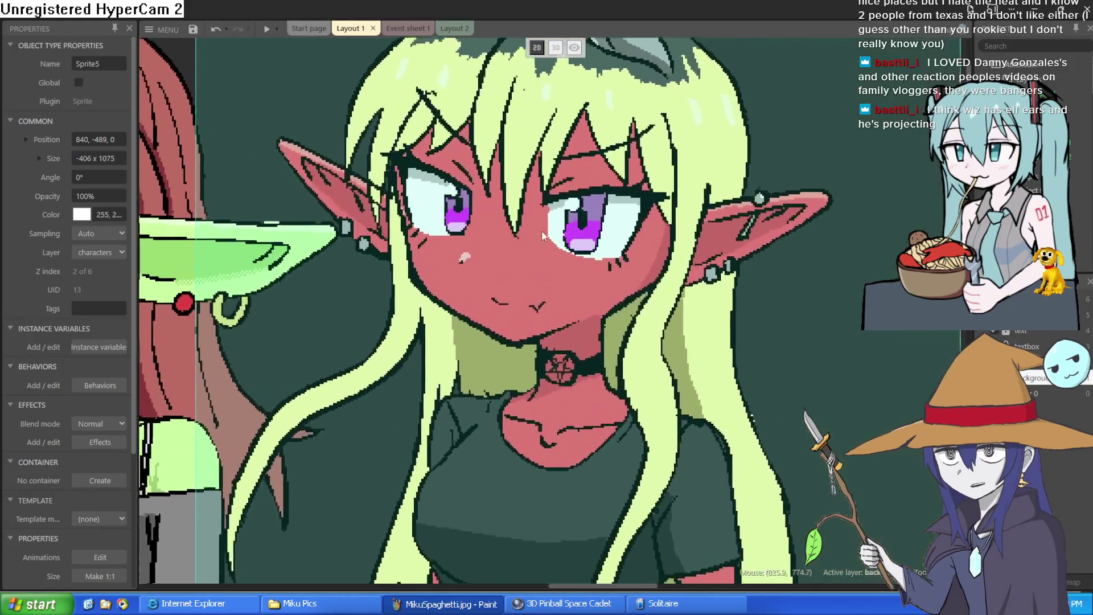
scroll(550, 234, "down", 8)
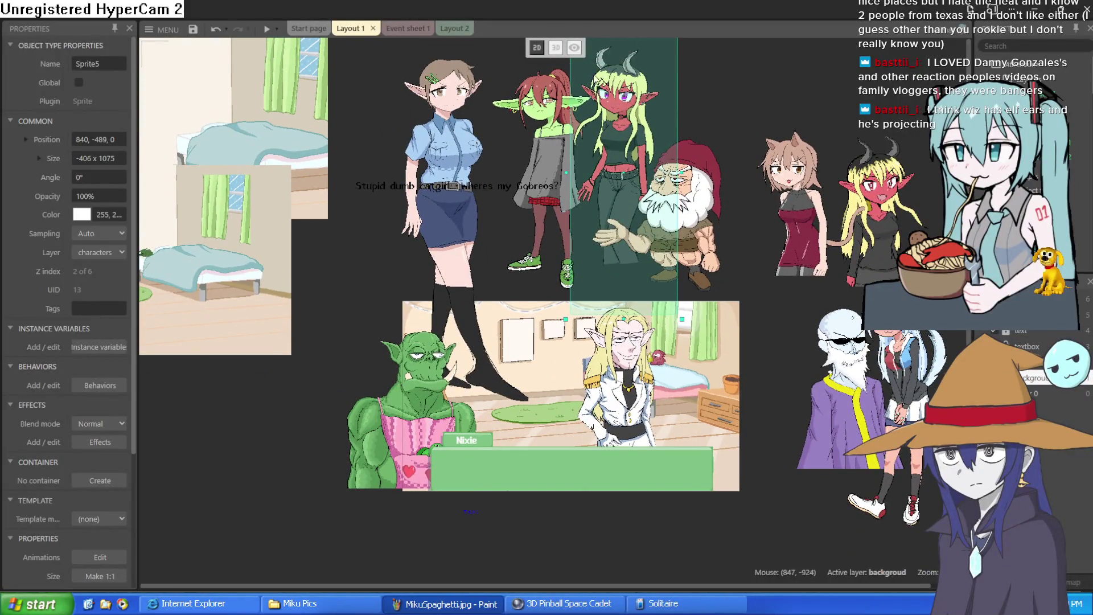
scroll(572, 129, "up", 6)
left_click(518, 101)
Step: Slide the nixie goblin sprite left to about X 484 and deselect it
left_click_drag(501, 209, 463, 207)
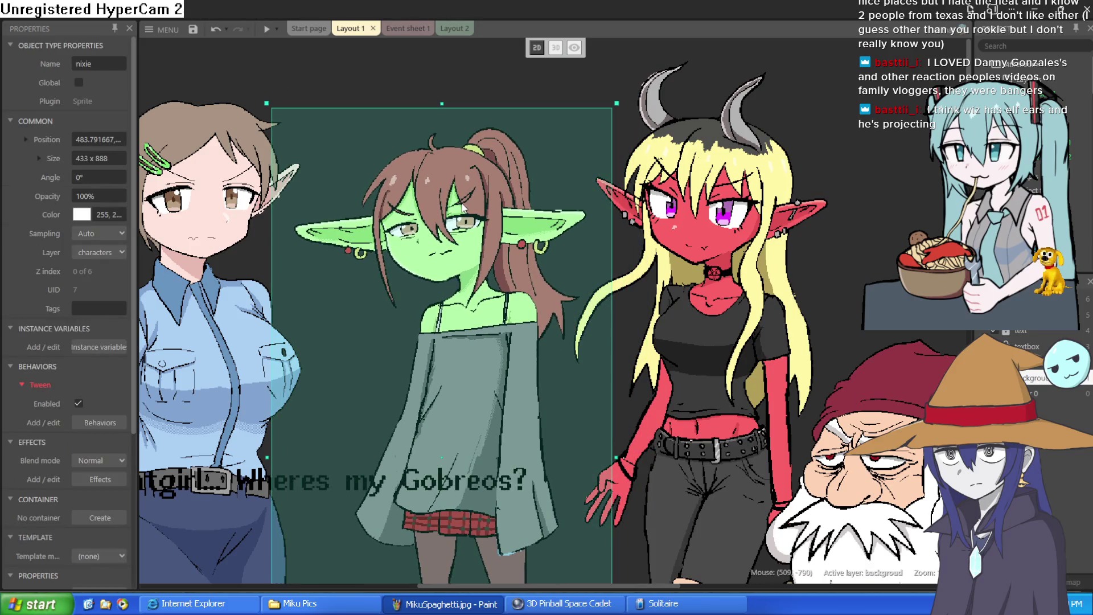
left_click(417, 74)
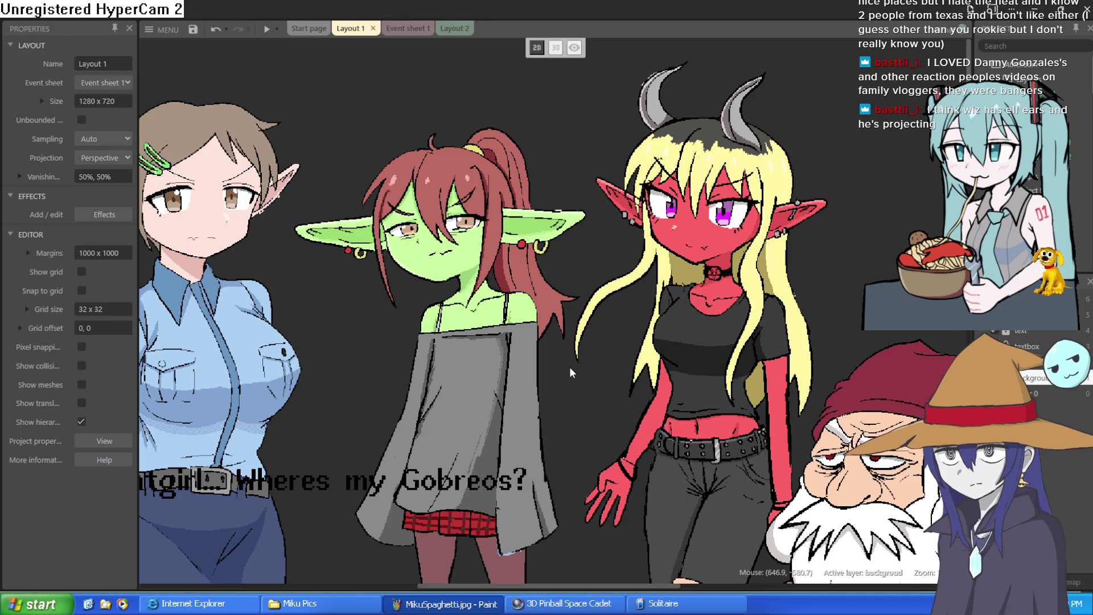
Step: Reframe the layout and raise the goblin girl sprite slightly
mouse_move(552, 384)
left_mouse_down()
mouse_move(650, 243)
mouse_move(646, 207)
mouse_move(630, 196)
mouse_move(599, 308)
mouse_move(602, 360)
left_mouse_up()
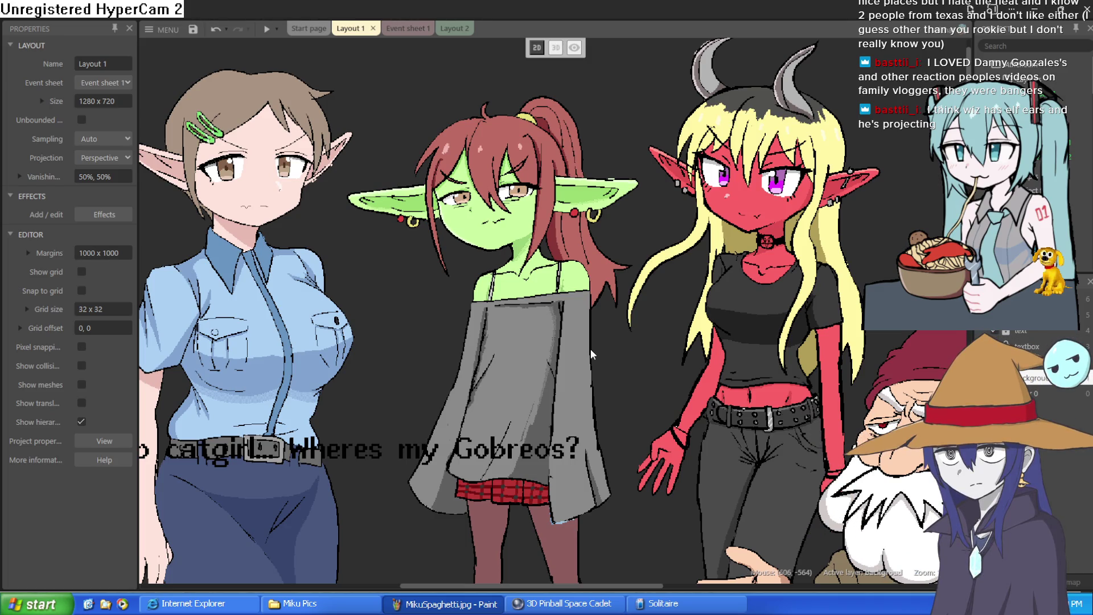
left_click_drag(590, 350, 593, 375)
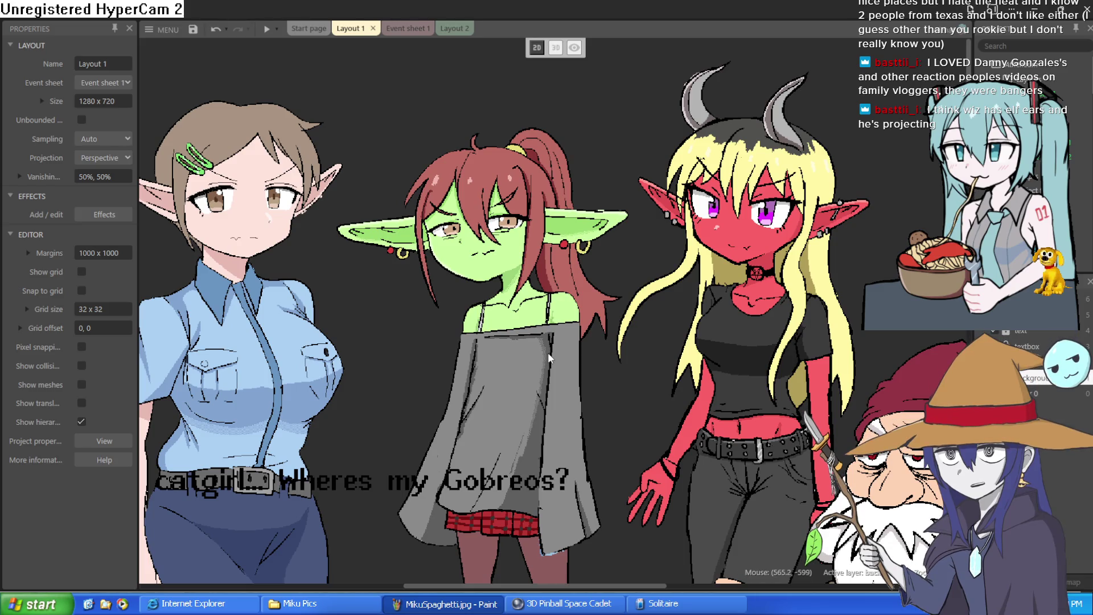
mouse_move(548, 352)
left_mouse_down()
mouse_move(549, 234)
mouse_move(525, 272)
left_mouse_up()
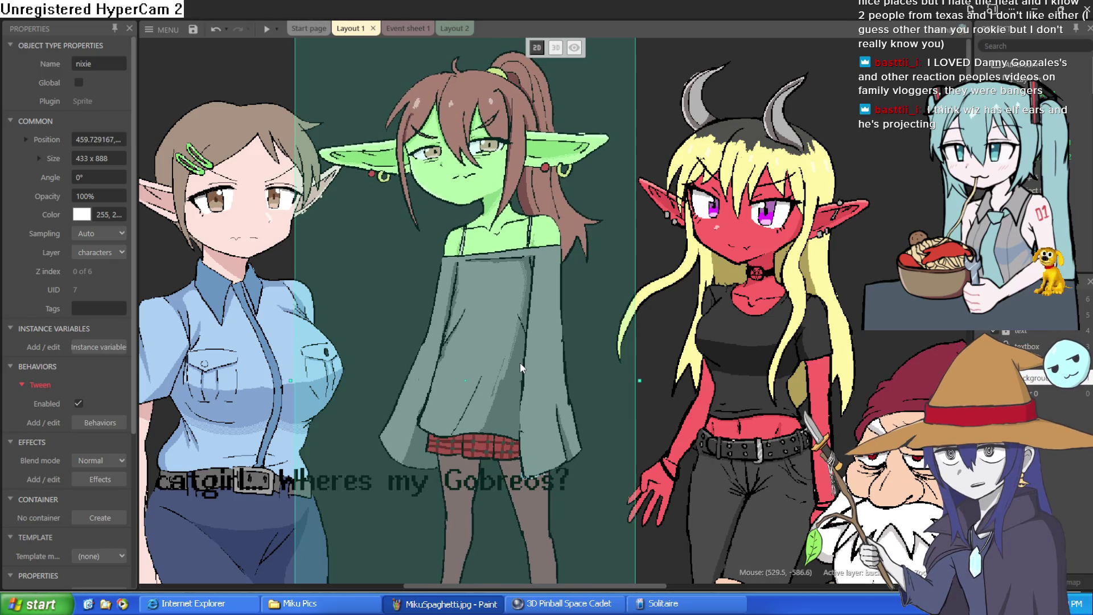
mouse_move(516, 360)
left_mouse_down()
mouse_move(539, 231)
mouse_move(538, 253)
mouse_move(517, 116)
mouse_move(531, 419)
mouse_move(517, 363)
left_mouse_up()
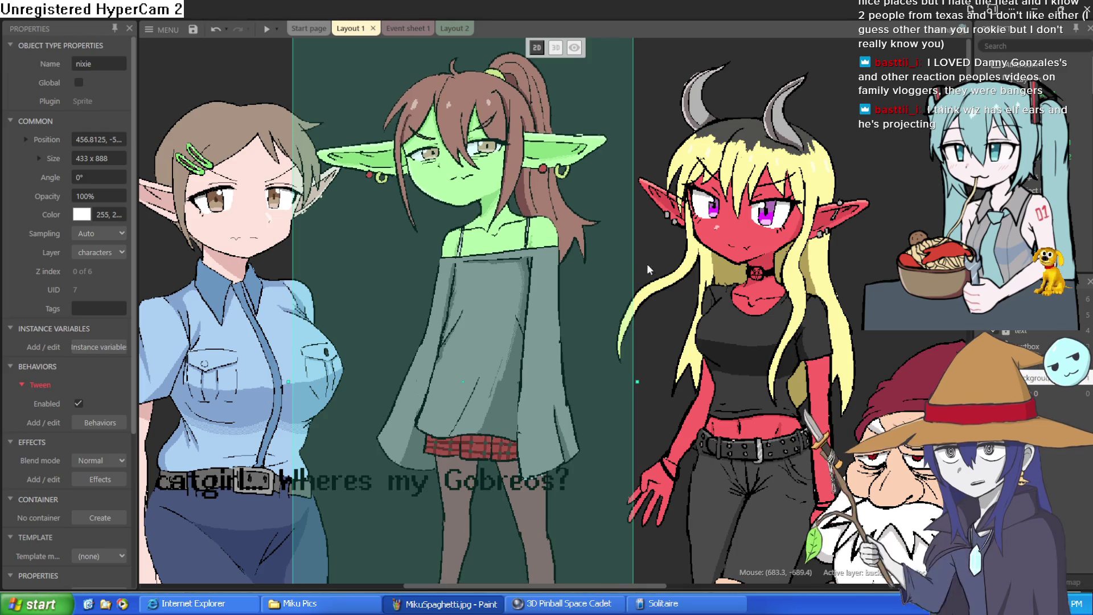
Step: Move the red demon girl sprite to the right
left_click(662, 238)
left_click_drag(662, 237, 735, 227)
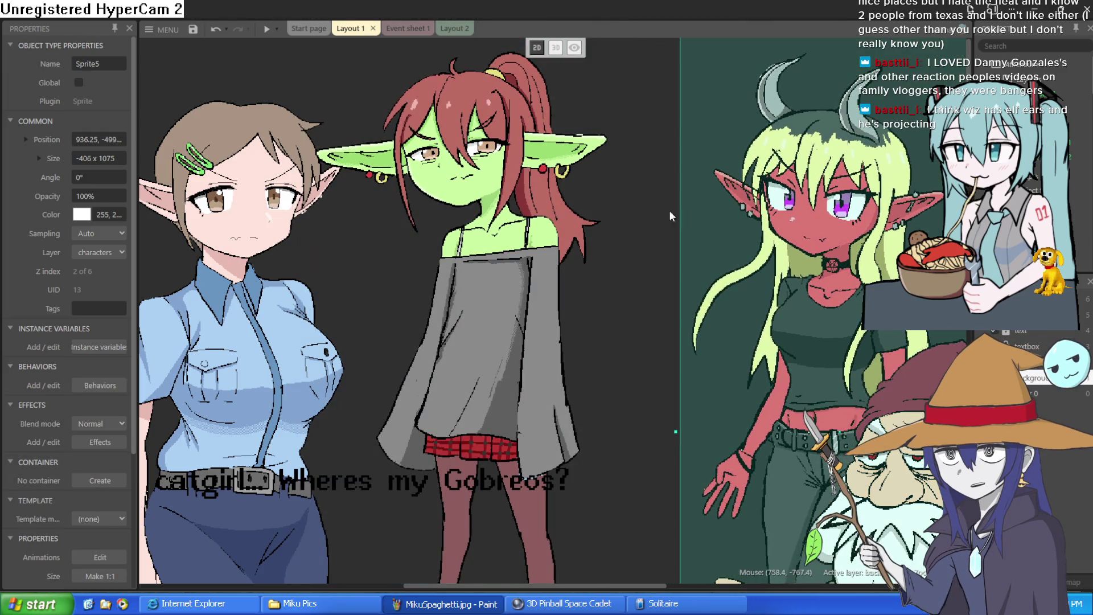
left_click(617, 205)
Step: Fine-tune the green goblin sprite's position with small left and right nudges
left_click(517, 252)
left_click_drag(517, 252, 543, 250)
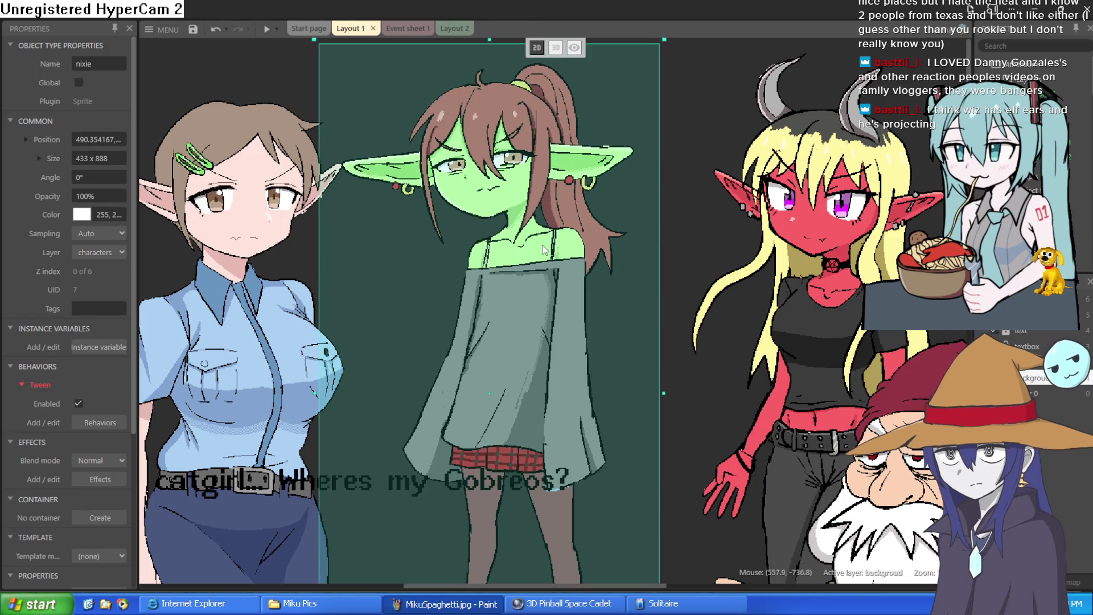
left_click(257, 61)
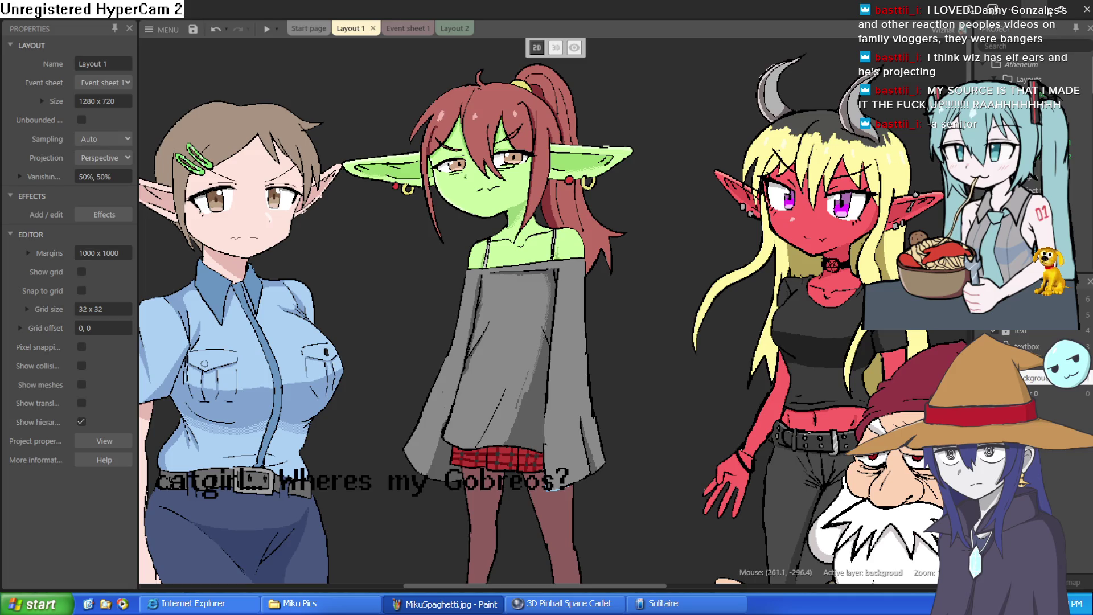
left_click(580, 334)
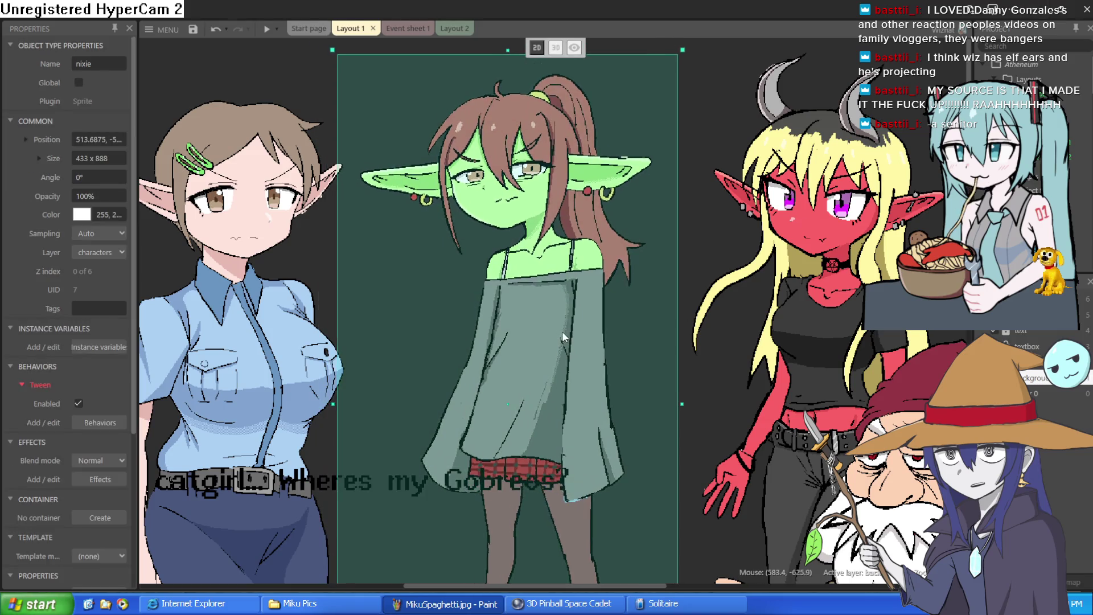
left_click_drag(560, 326, 559, 324)
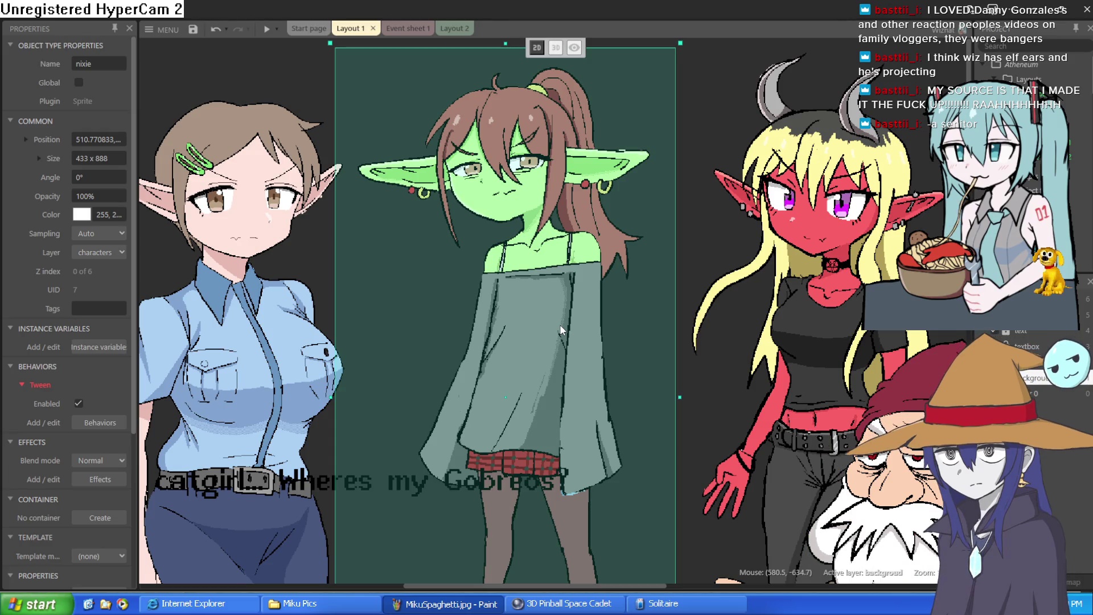
mouse_move(560, 327)
left_mouse_down()
mouse_move(570, 328)
mouse_move(548, 318)
mouse_move(565, 337)
left_mouse_up()
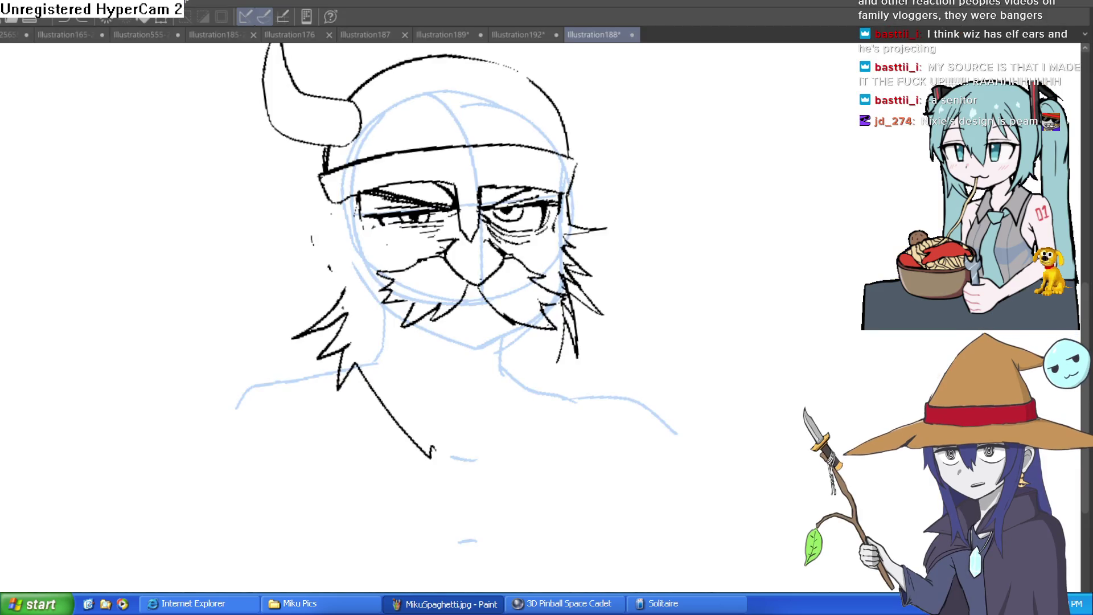
Step: Ink the Viking's right horn and the helmet's right edge and top arc
left_click_drag(643, 138, 700, 179)
key("ctrl+z")
mouse_move(695, 134)
left_mouse_down()
mouse_move(593, 151)
mouse_move(548, 122)
mouse_move(571, 67)
mouse_move(572, 108)
mouse_move(556, 98)
mouse_move(571, 166)
mouse_move(547, 217)
left_mouse_up()
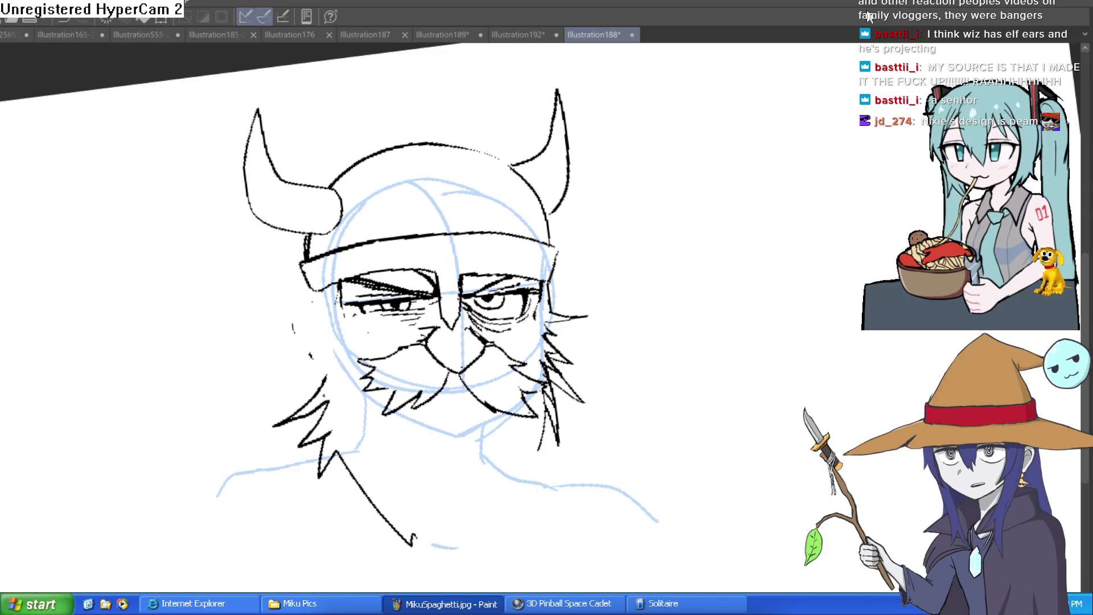
left_click_drag(604, 211, 597, 185)
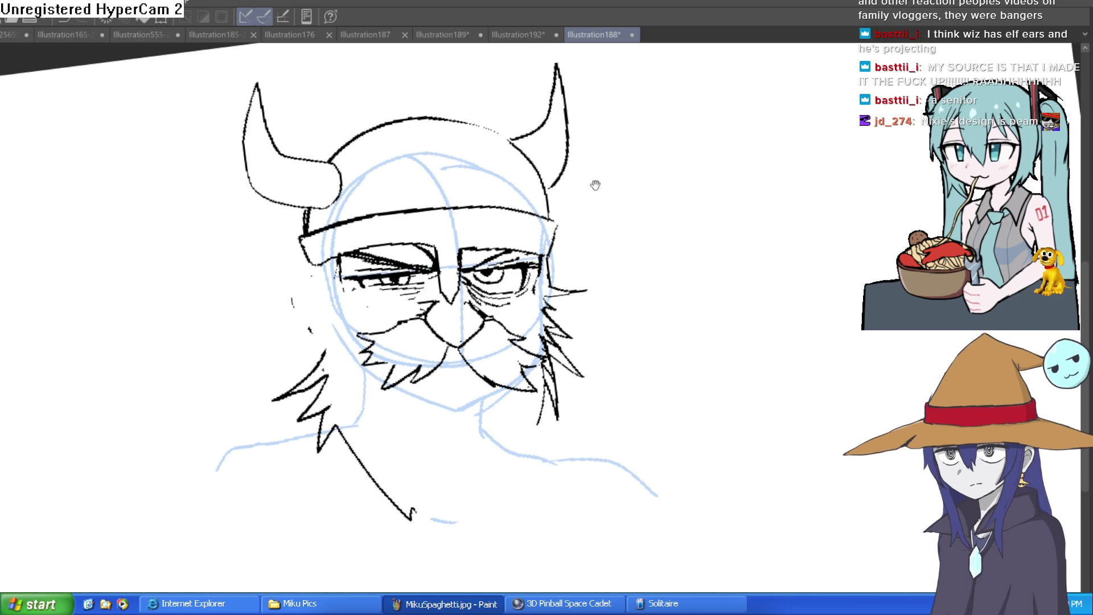
mouse_move(549, 218)
left_mouse_down()
mouse_move(515, 139)
mouse_move(414, 122)
left_mouse_up()
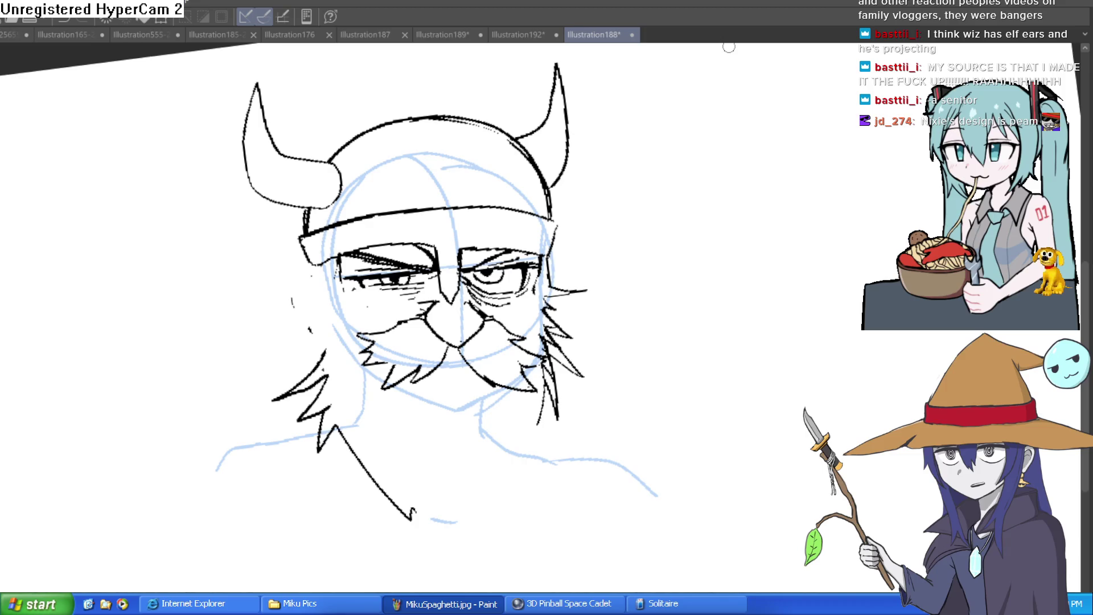
Step: Draw jagged beard tufts on the left cheek and ink both jaw lines
mouse_move(316, 265)
left_mouse_down()
mouse_move(279, 296)
mouse_move(285, 351)
mouse_move(317, 353)
mouse_move(319, 370)
left_mouse_up()
left_click_drag(348, 312, 384, 323)
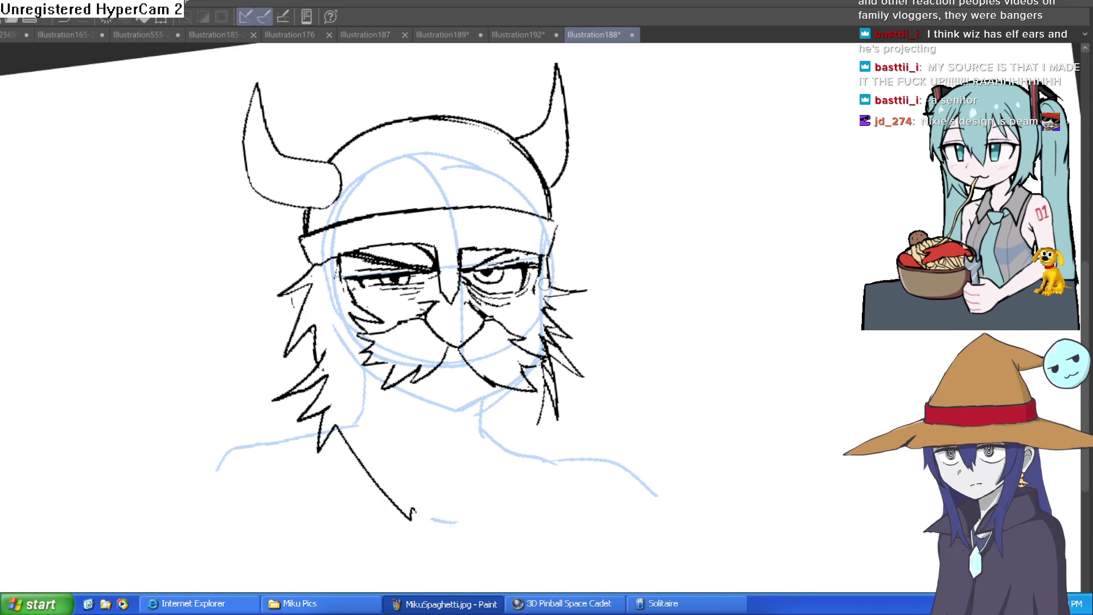
key("ctrl+z")
mouse_move(340, 277)
left_mouse_down()
mouse_move(346, 326)
mouse_move(406, 398)
left_mouse_up()
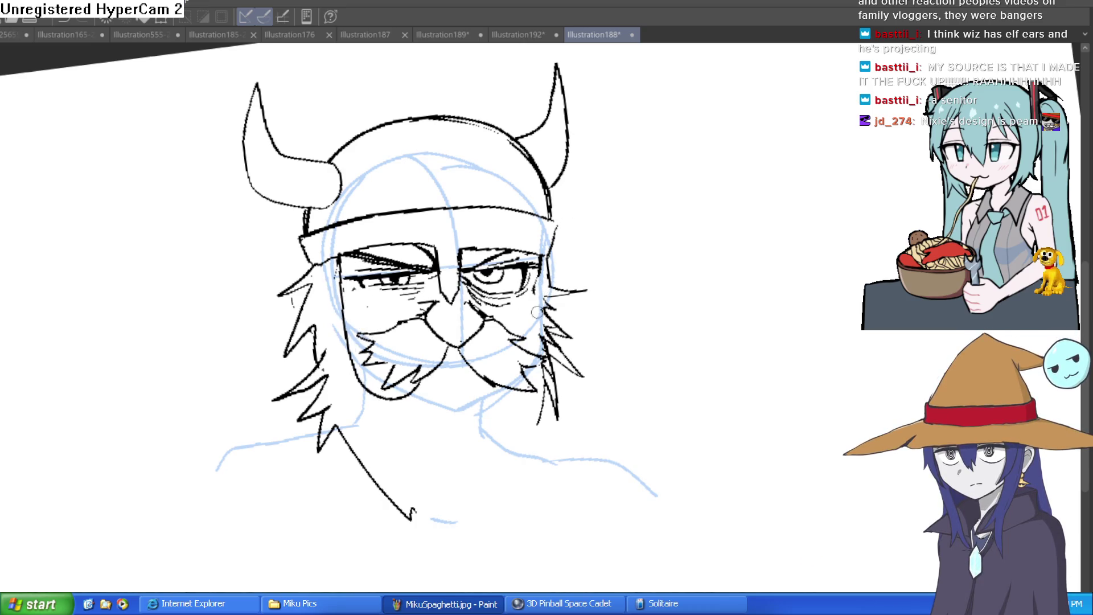
mouse_move(484, 382)
left_mouse_down()
mouse_move(530, 341)
mouse_move(545, 263)
left_mouse_up()
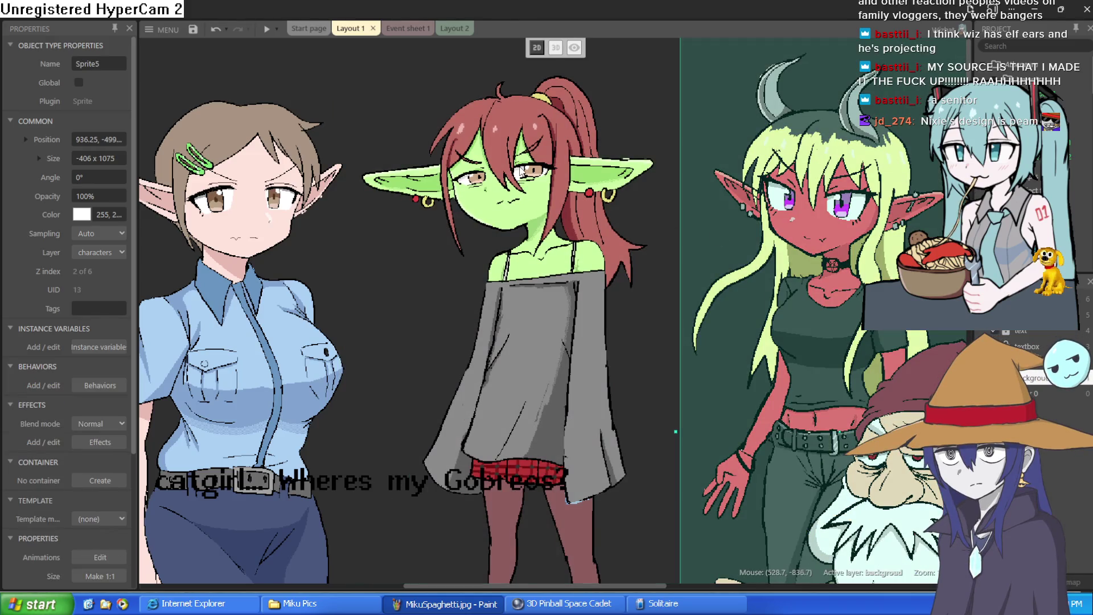
scroll(521, 167, "up", 5)
scroll(521, 160, "down", 4)
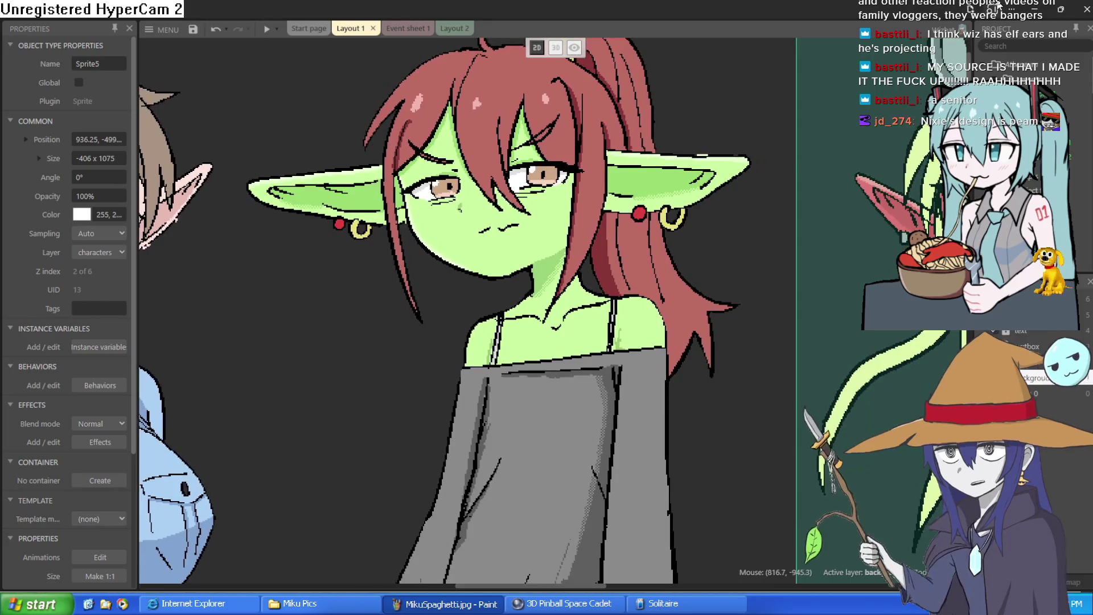